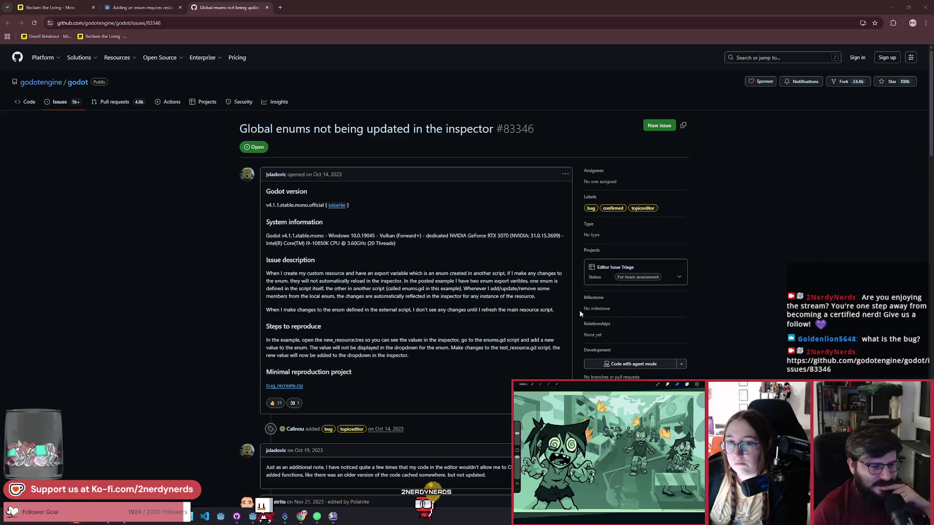
Switch from GitHub issue #83346 back to the Godot editor showing utility_sprint.gd.
left_click(253, 517)
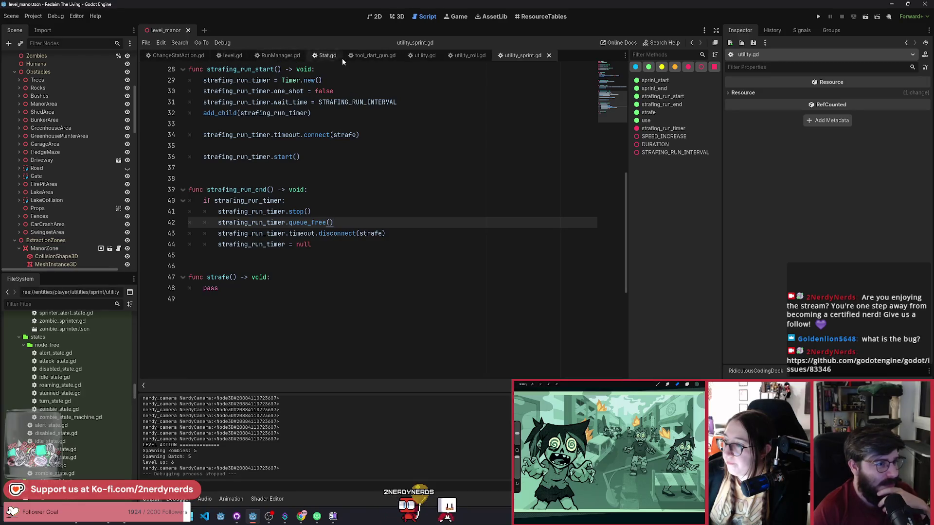
Open Stat.gd and select its TYPES enum name.
left_click(325, 55)
left_click(330, 190)
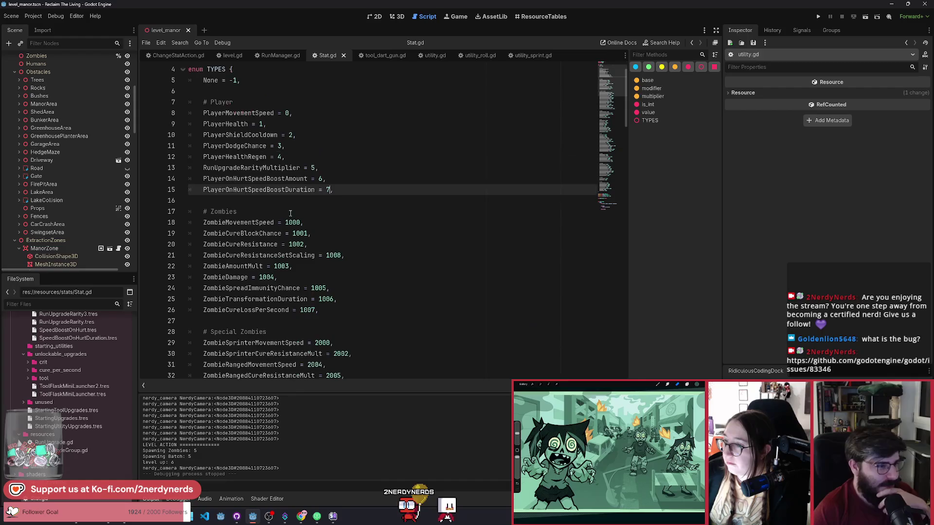
scroll(272, 146, "up", 1)
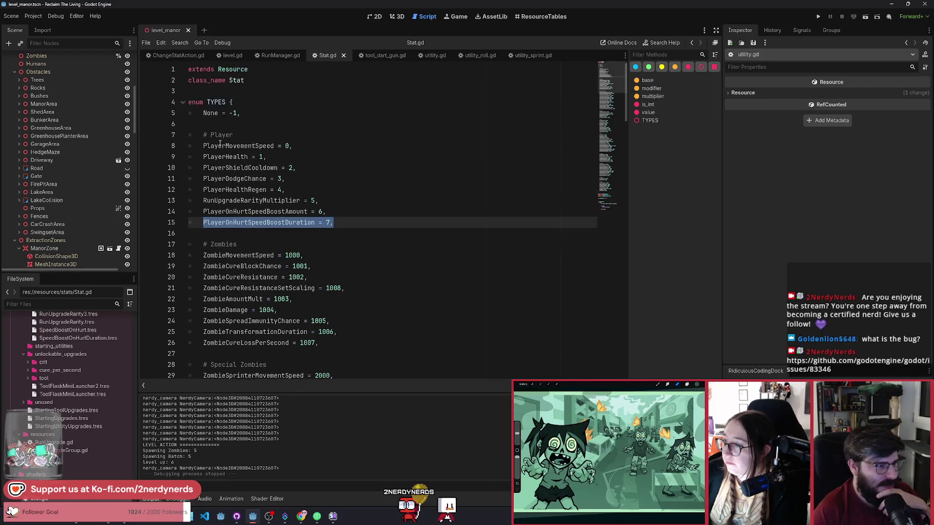
double_click(216, 102)
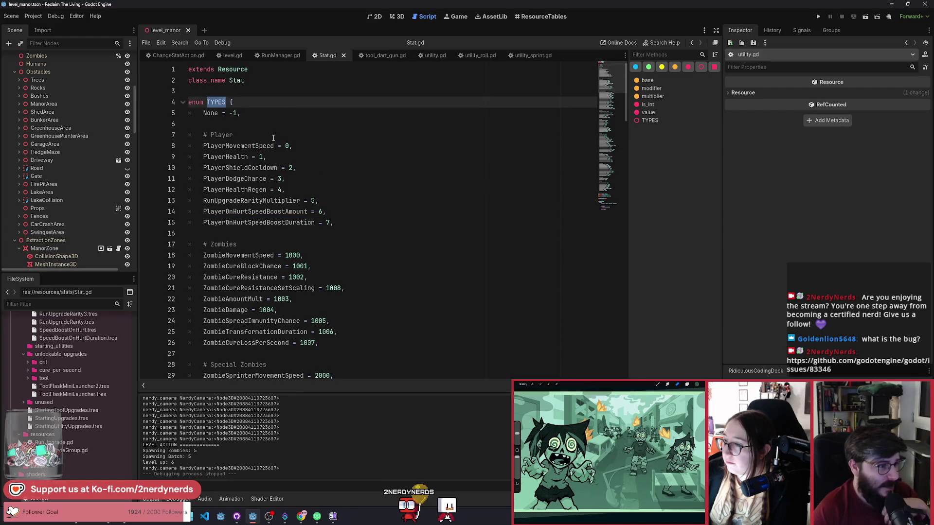
Inspect SpeedBoostOnHurt.tres's first action and its Player On Hurt Speed Boost Amount stat type, leaving it unchanged.
left_click(97, 330)
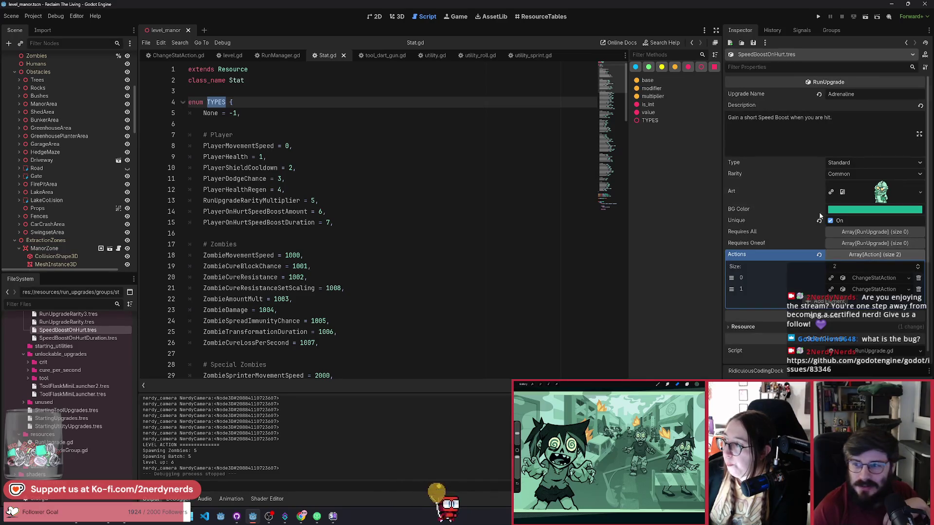
left_click(869, 278)
left_click(865, 233)
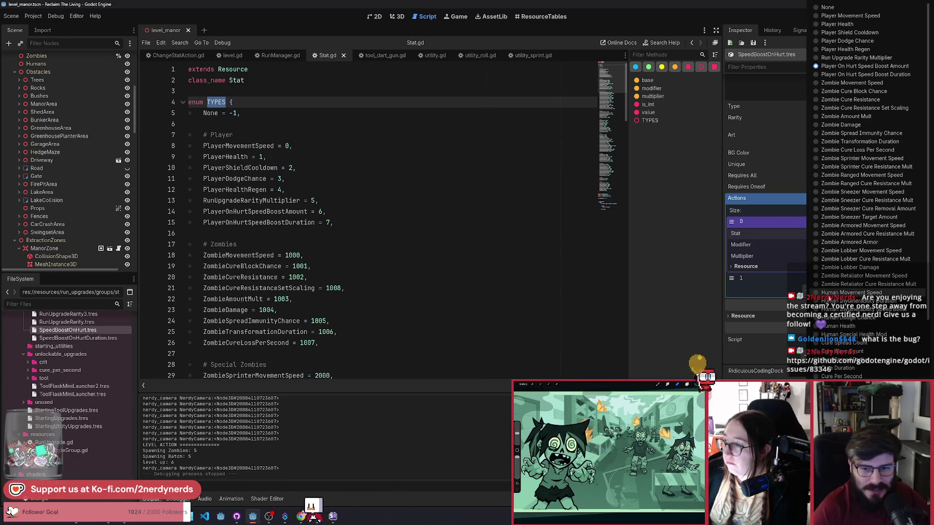
key("Escape")
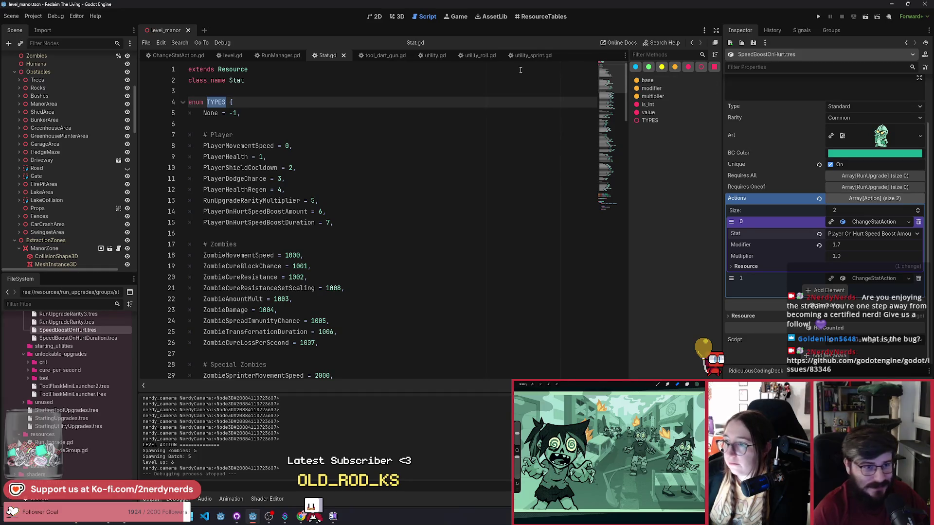
In ChangeStatAction.gd, change 'lalalalala' in the line-4 enum comment to 'lala' and save.
left_click(199, 57)
left_click(383, 107)
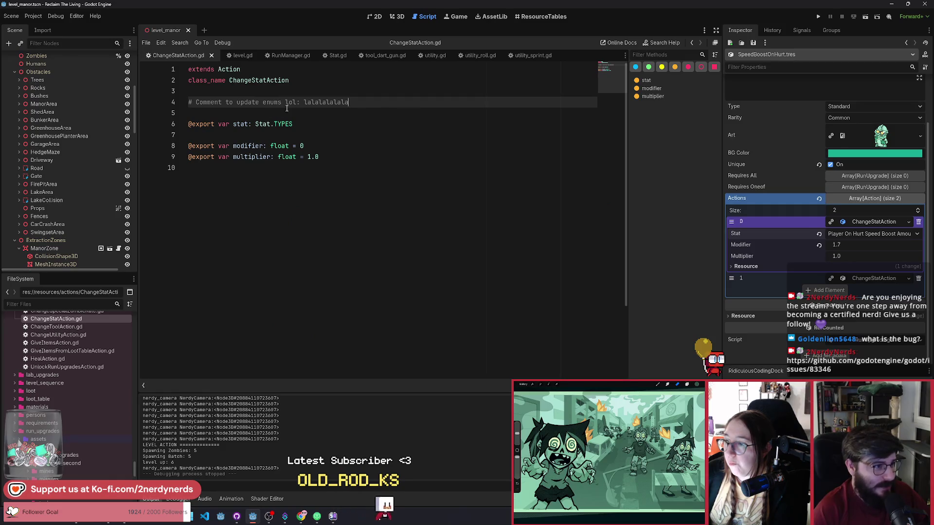
double_click(366, 100)
type("lala")
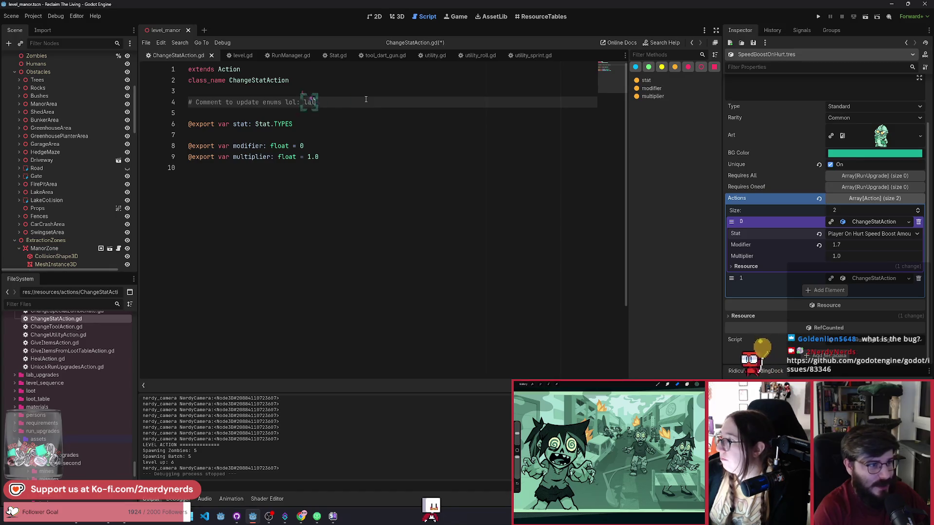
key("ctrl+s")
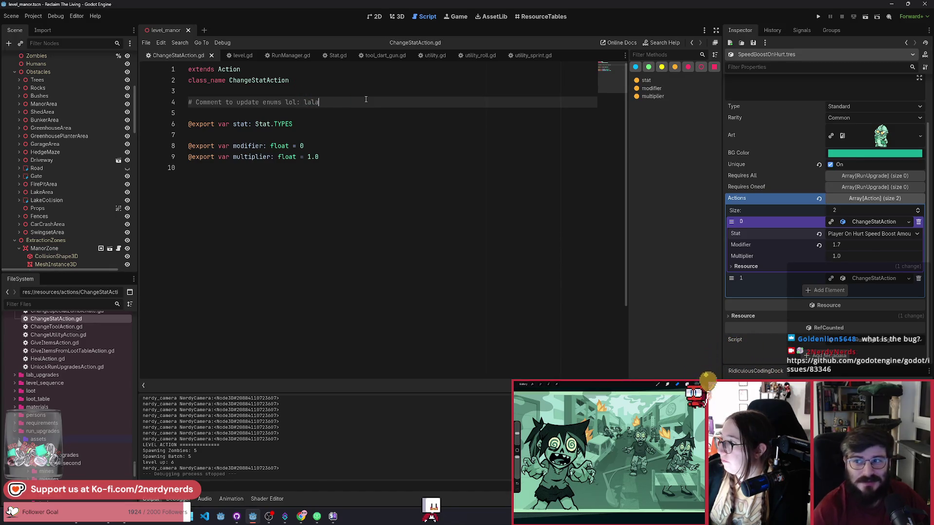
left_click_drag(321, 157, 251, 90)
left_click(374, 137)
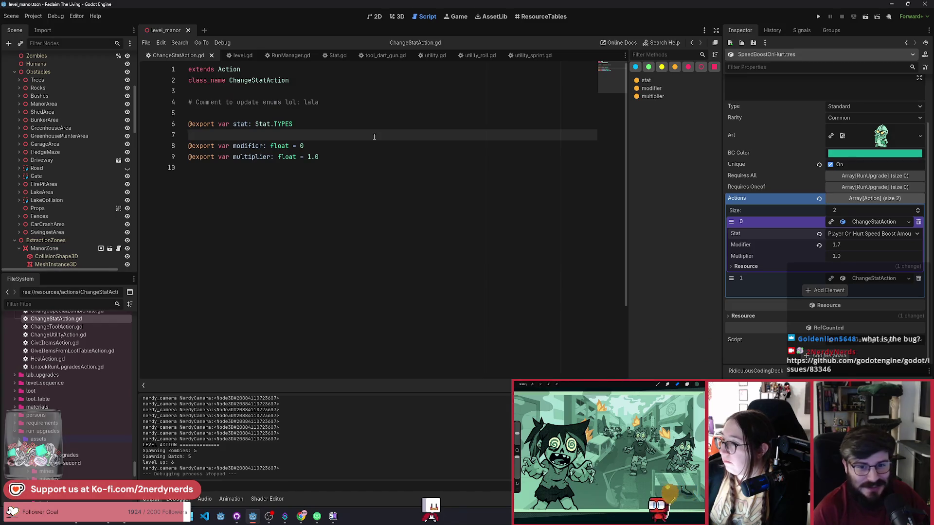
left_click(345, 102)
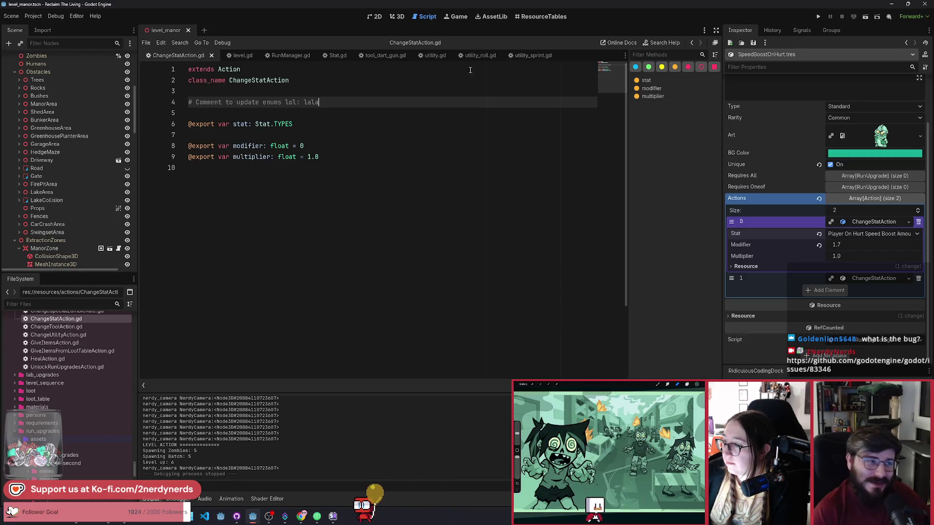
In utility_sprint.gd, scroll down to strafe() and select its pass statement.
left_click(513, 58)
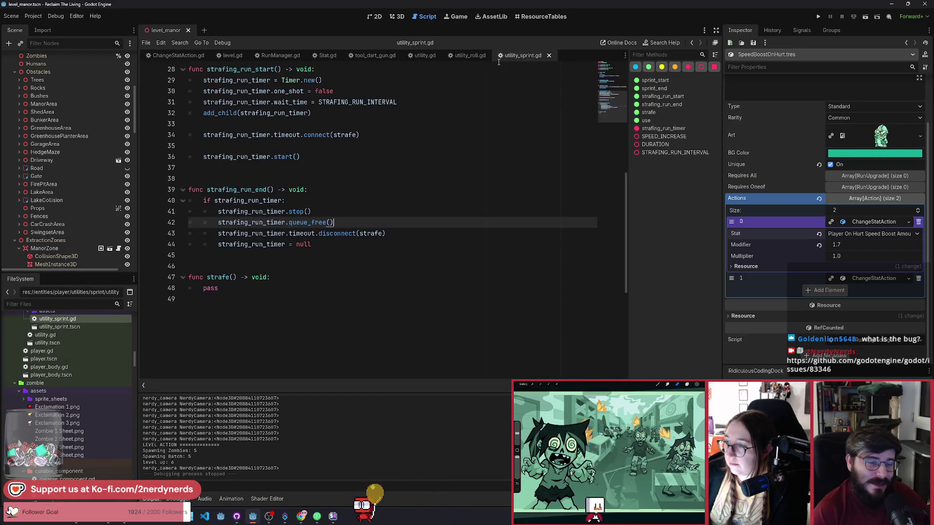
left_click(360, 179)
left_click(351, 189)
left_click(347, 226)
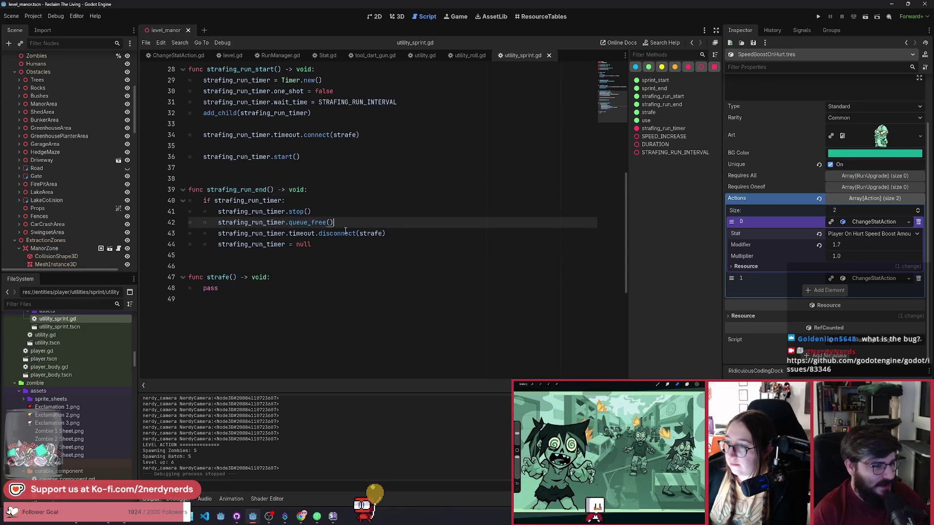
left_click(338, 248)
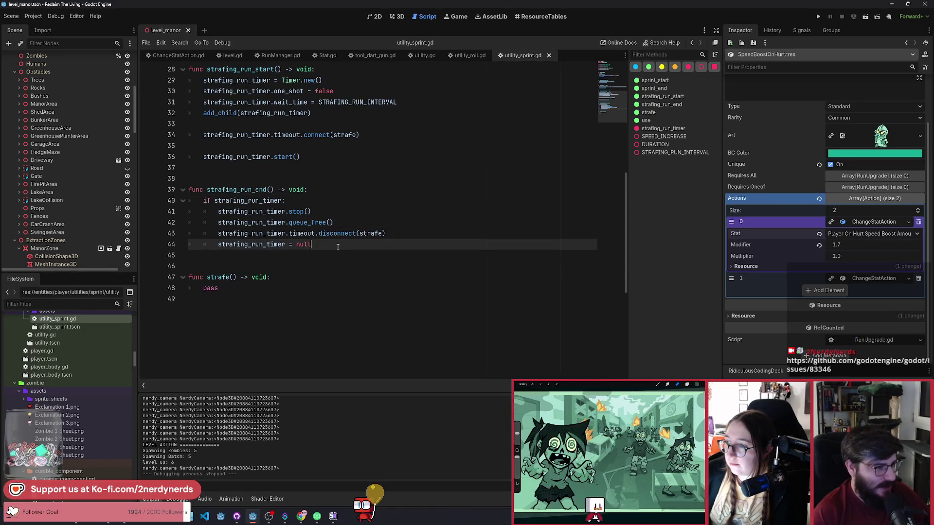
scroll(297, 286, "down", 1)
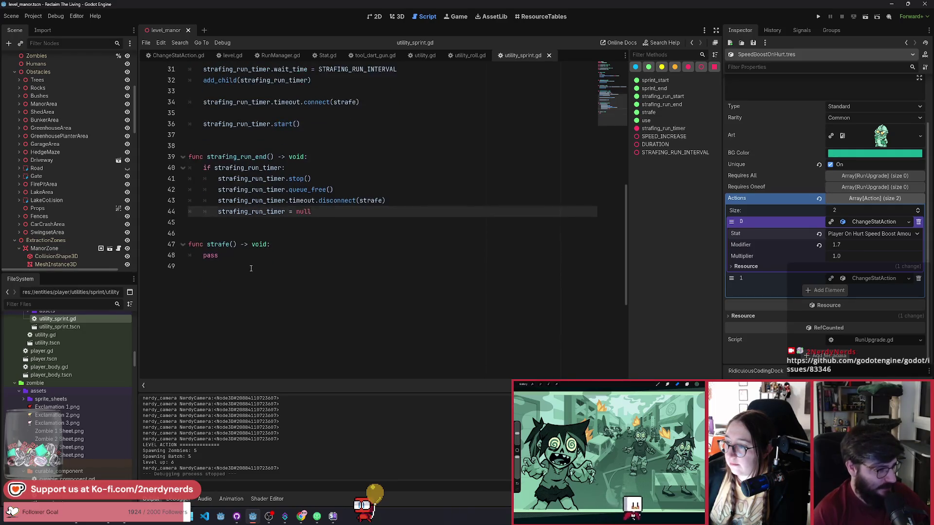
left_click_drag(239, 267, 204, 255)
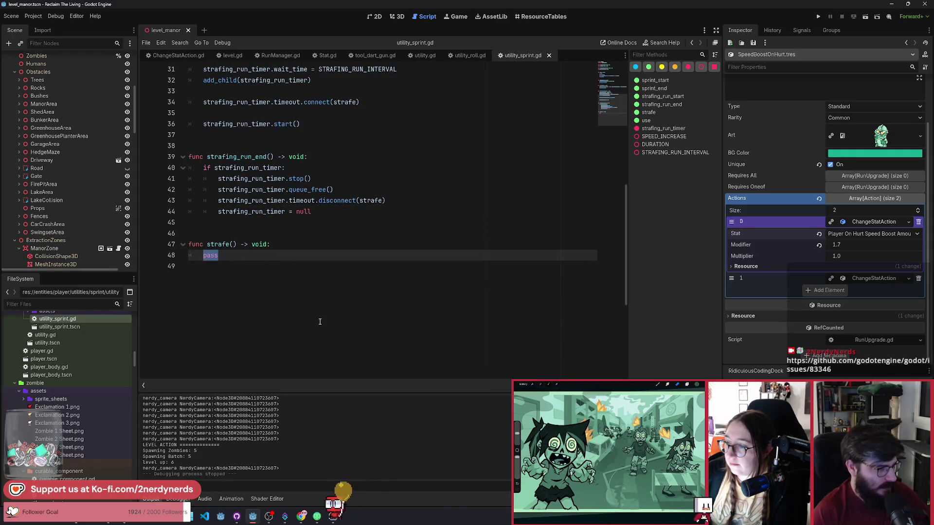
Replace pass with var sprint_direction: Vector3 = player.velocity.normalized().
type("var ")
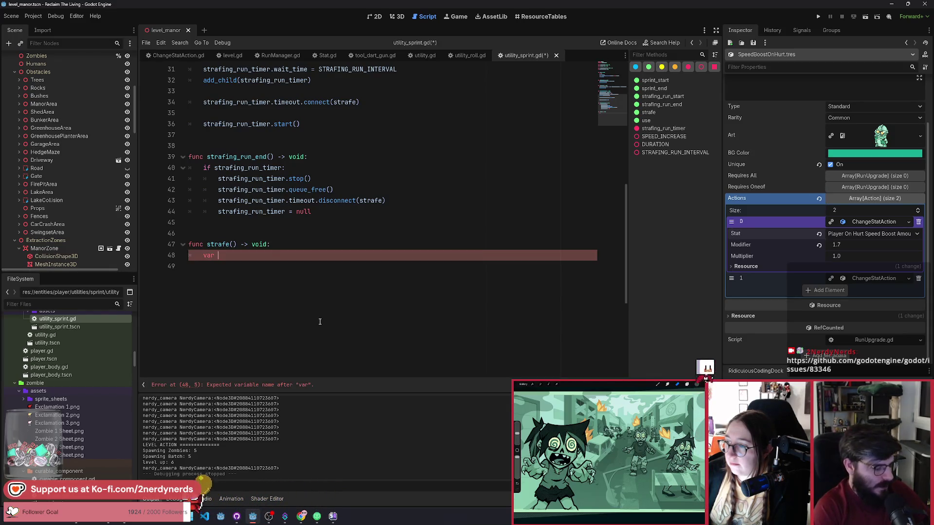
type("sprin")
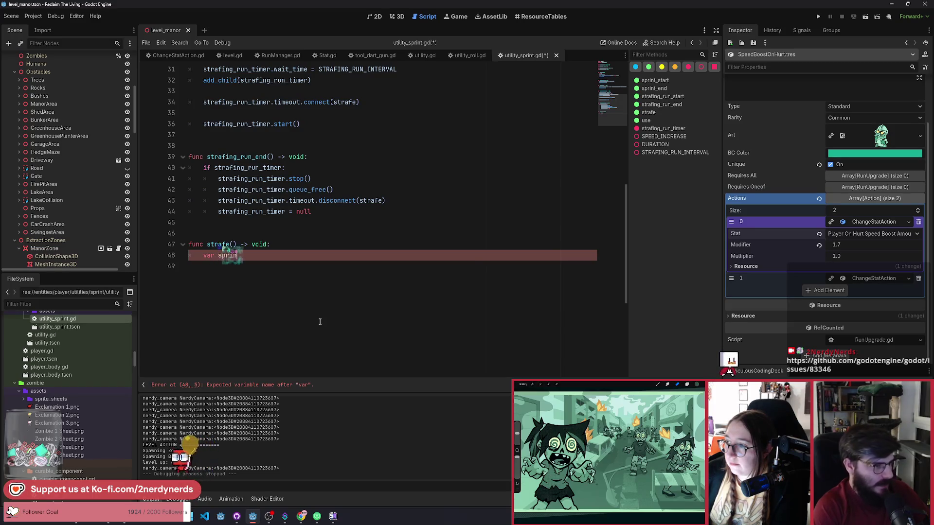
type("t_direction :")
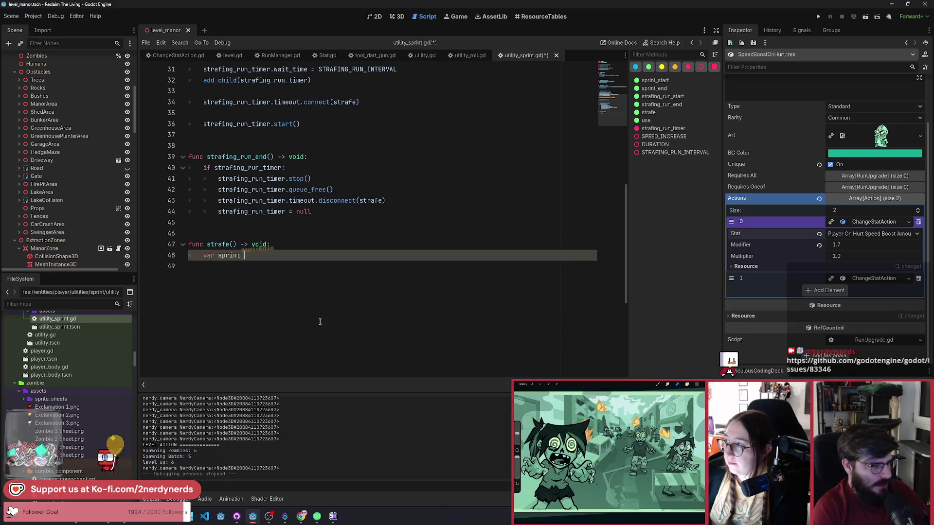
key("BackSpace")
key("BackSpace")
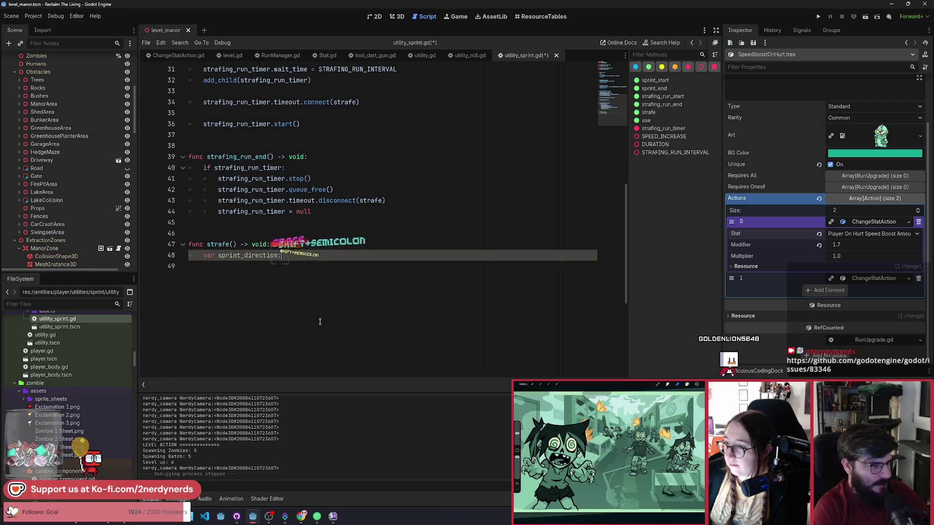
type(": Vector3 =")
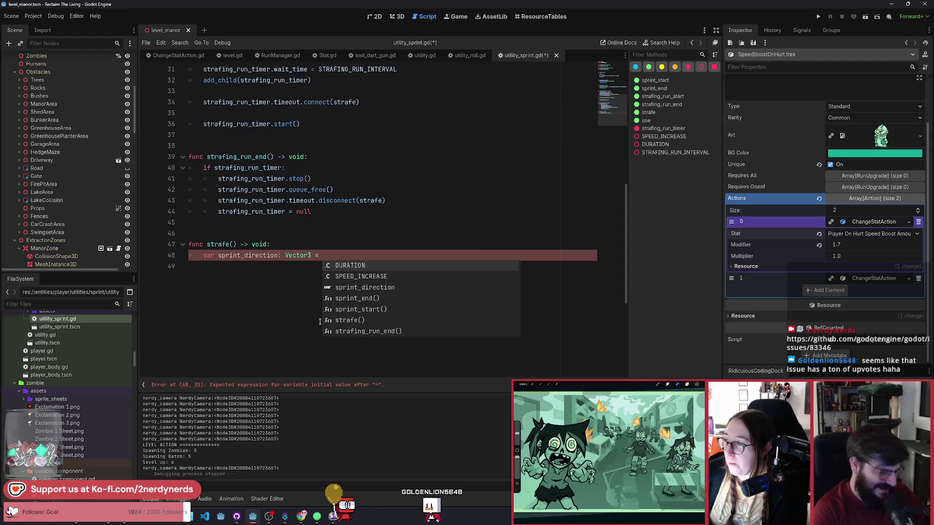
type("player.")
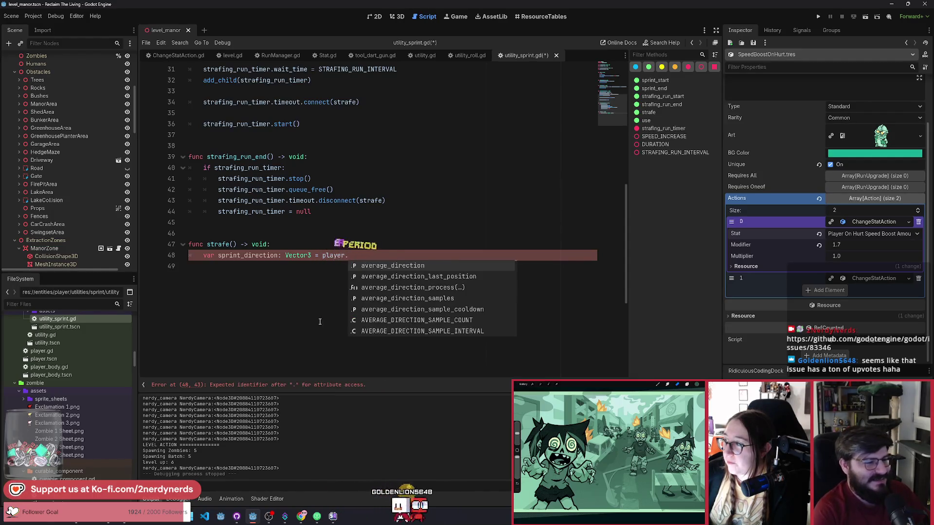
type("velocity.nor")
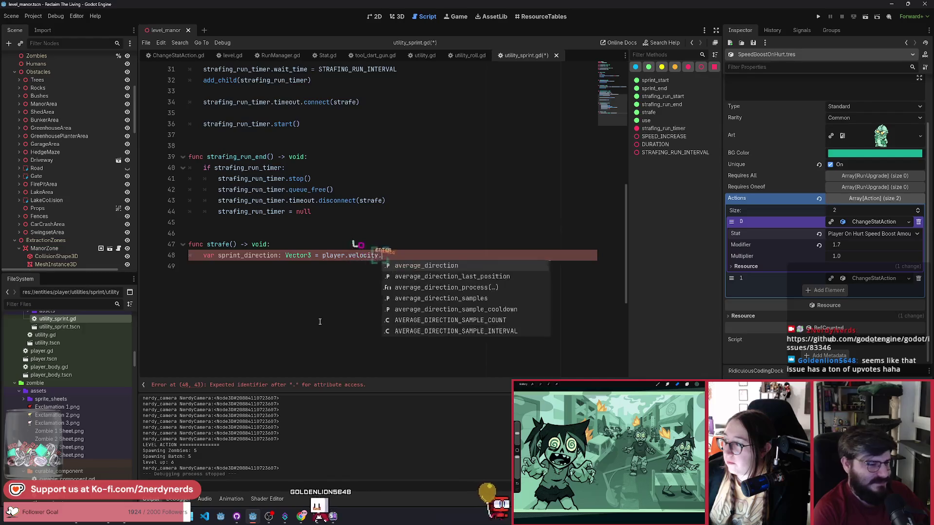
key("Return")
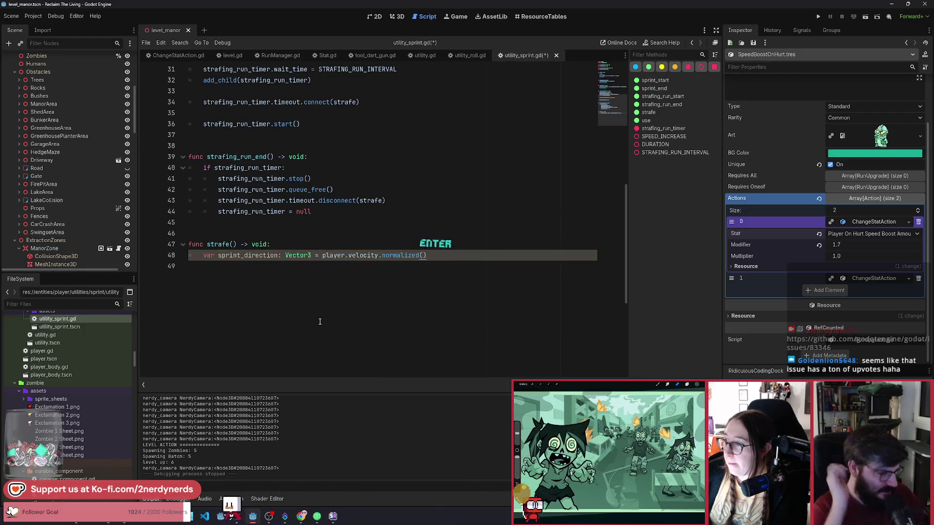
key("Return")
key("Return")
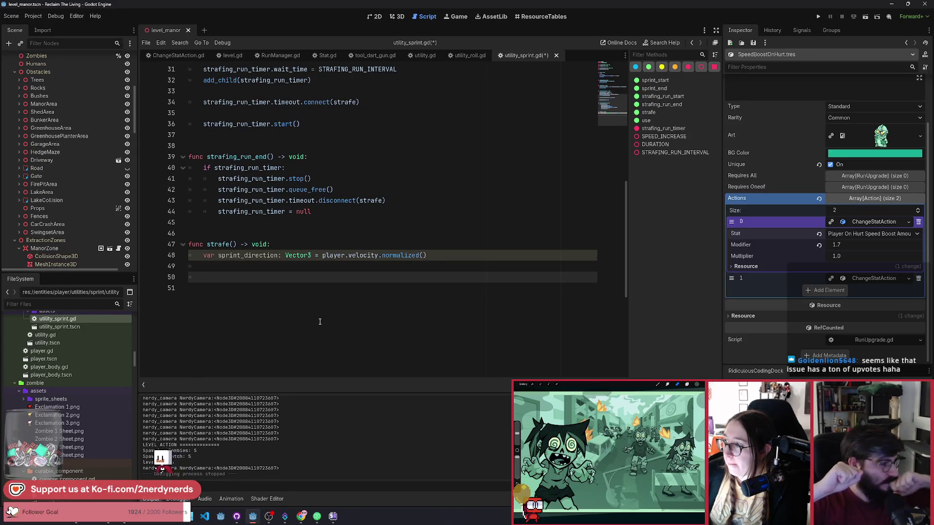
Add const STRAFE_ANGLE: float = 120 above strafe().
key("Up")
key("Up")
key("Up")
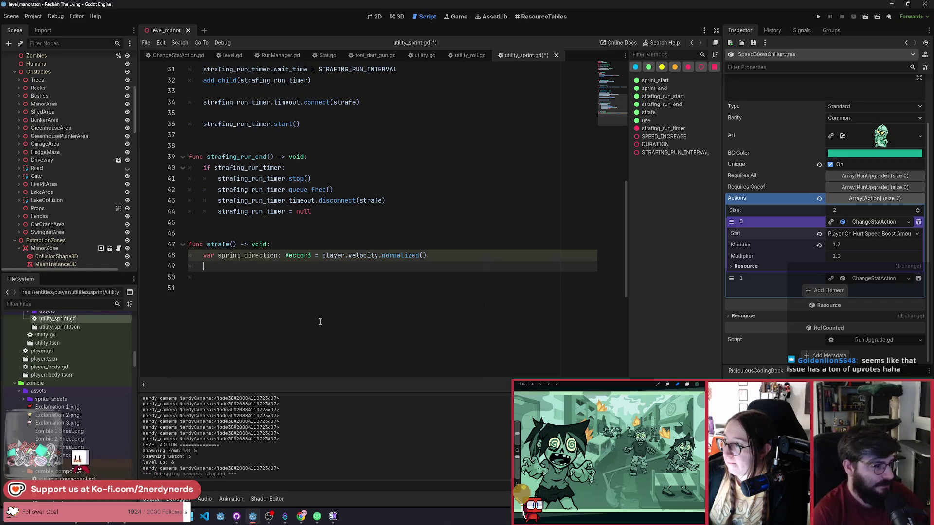
key("Return")
key("Up")
type("const STR")
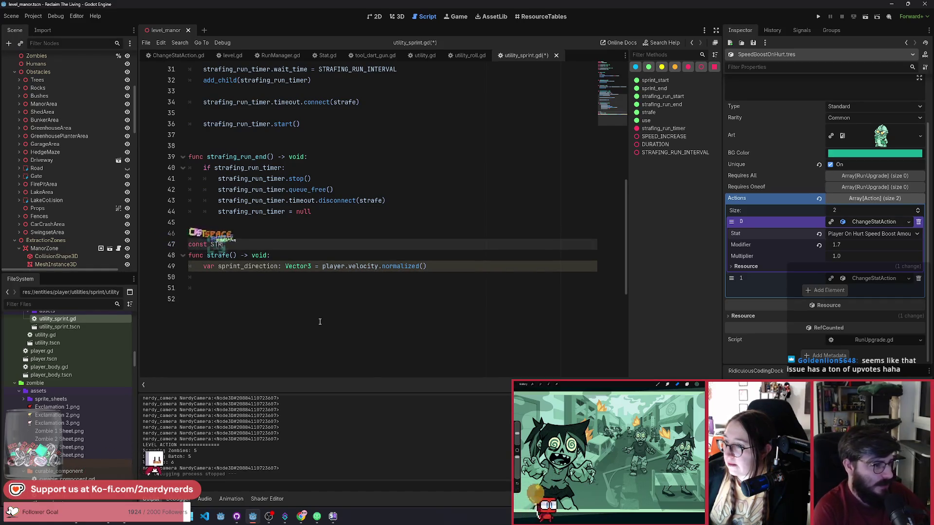
type("AFE_AN")
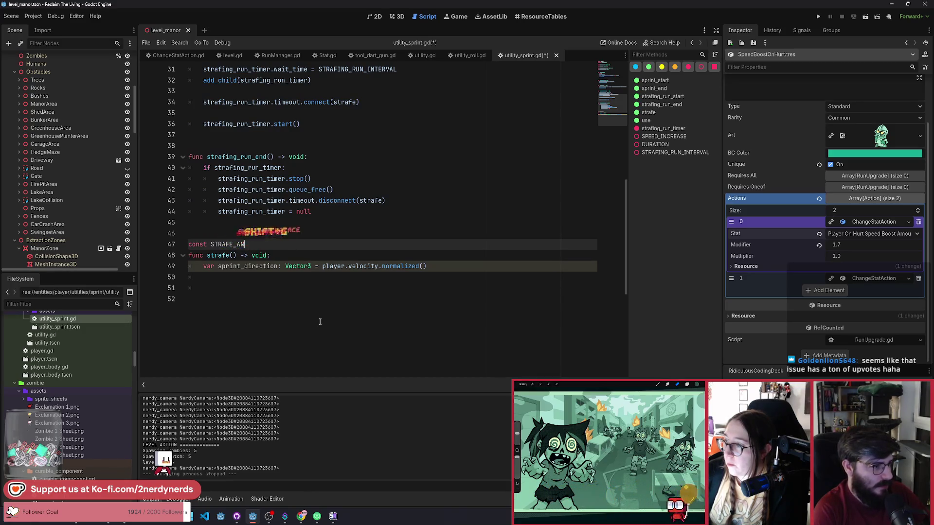
type("FGGLE_")
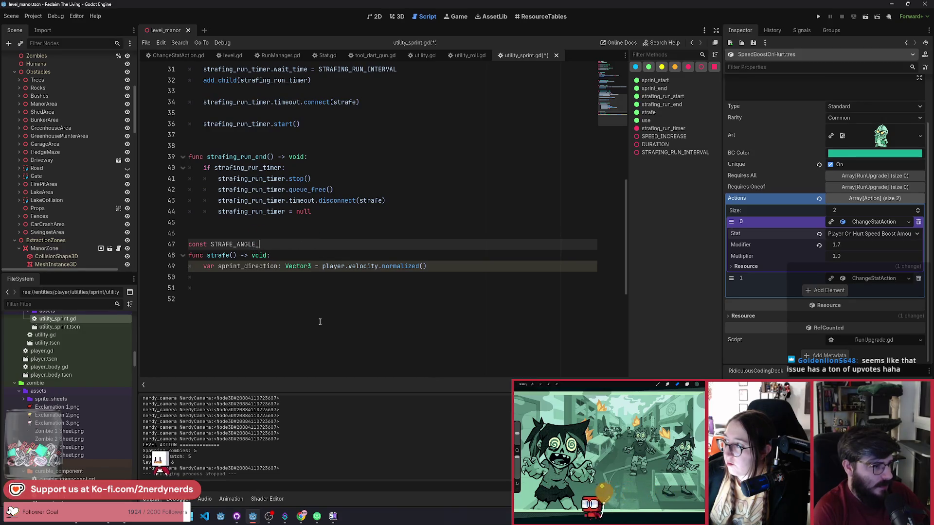
key("BackSpace")
type(": float ")
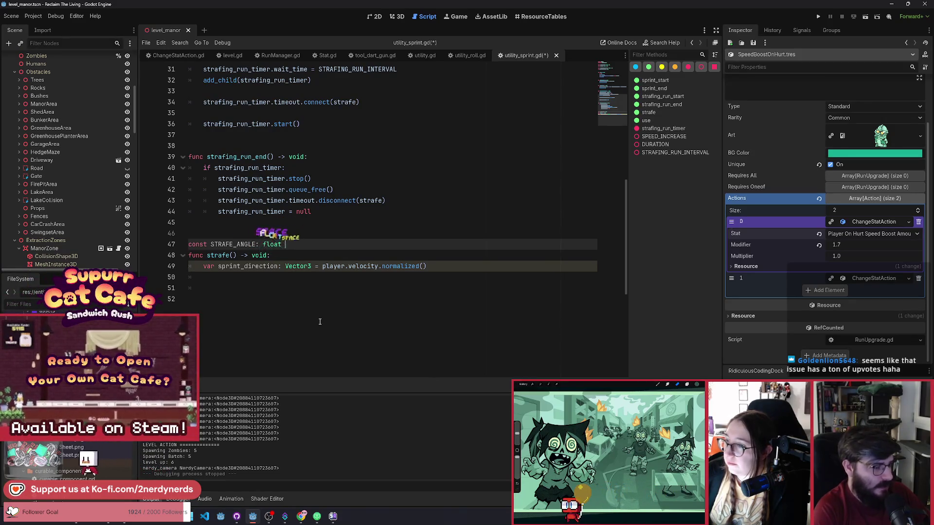
type("=")
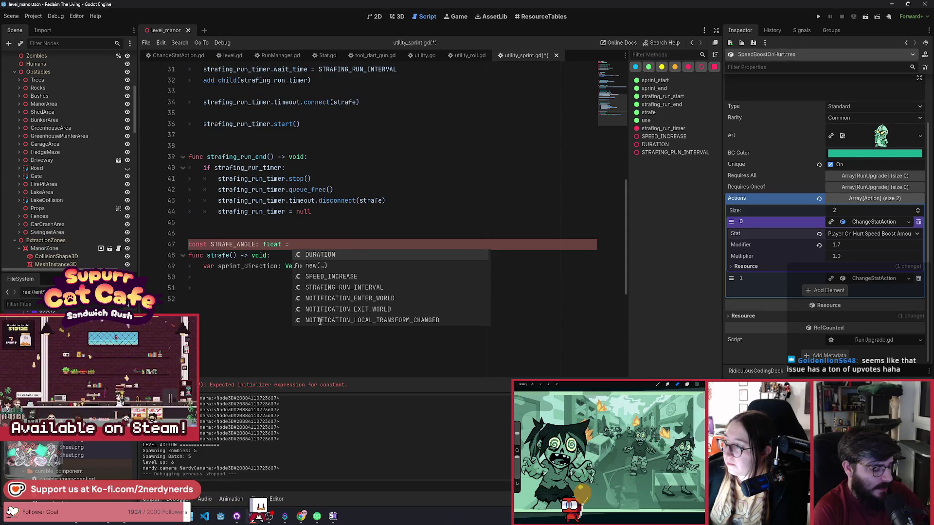
type("120")
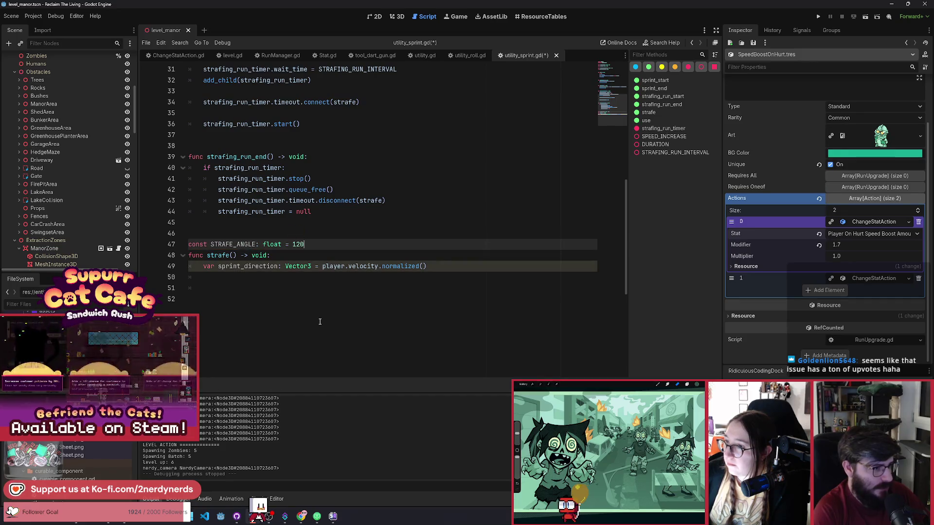
In strafe(), add var right: Vector3 = sprint_direction.rotated(Vector3.UP, deg_to_rad(STRAFE_ANGLE)).
key("Down")
key("Down")
key("Down")
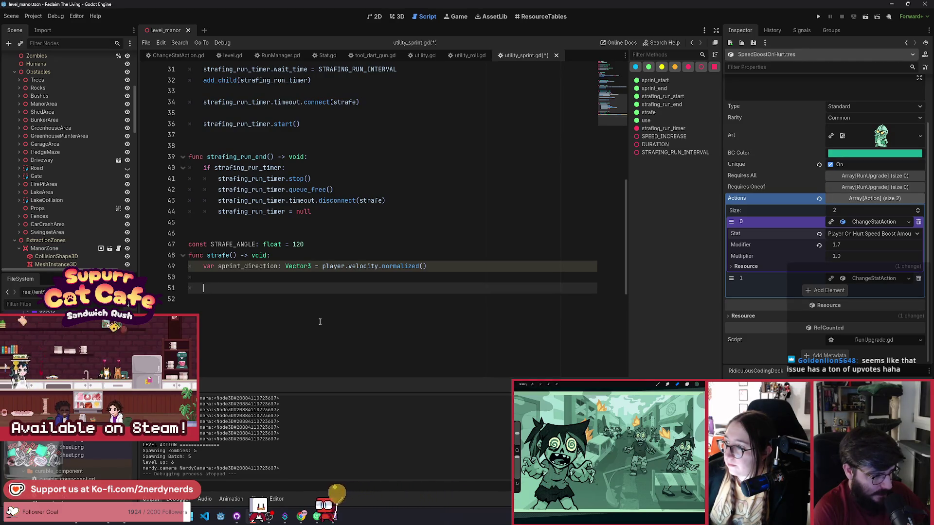
type("var ")
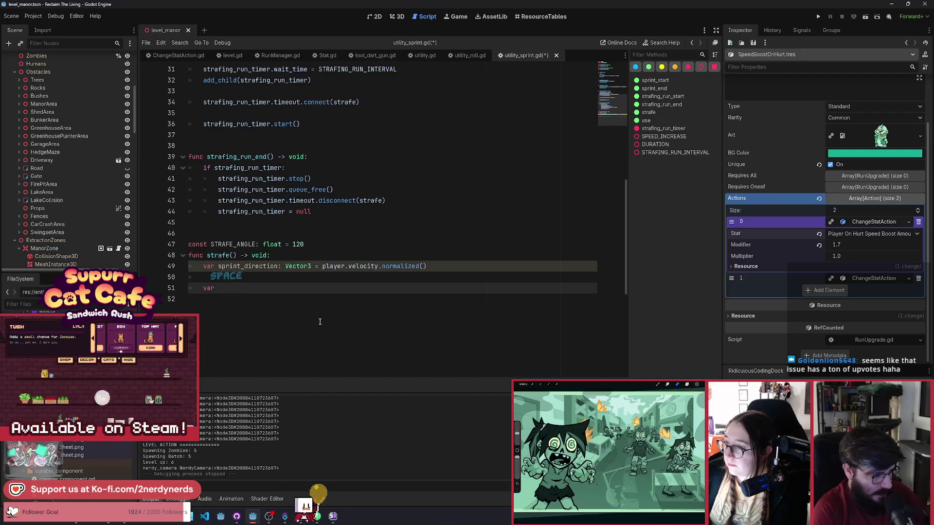
type("right:")
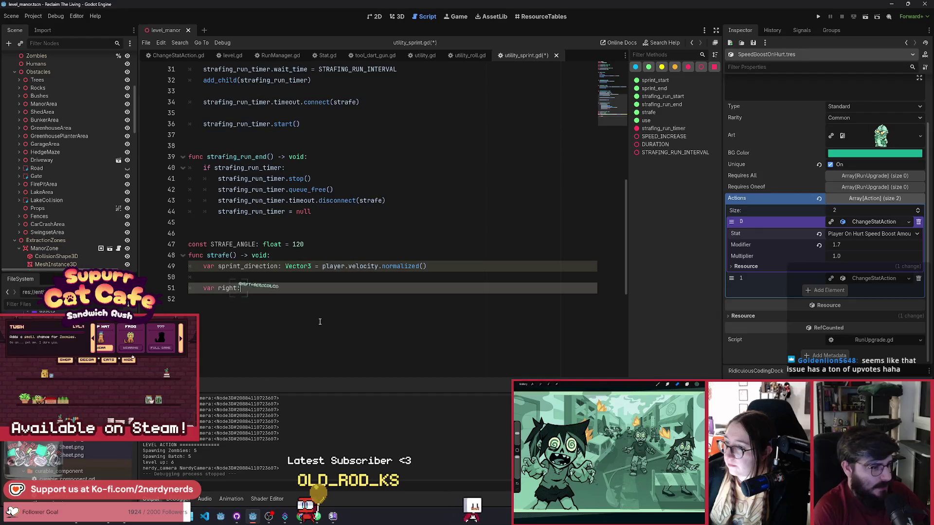
type(" Vector 3")
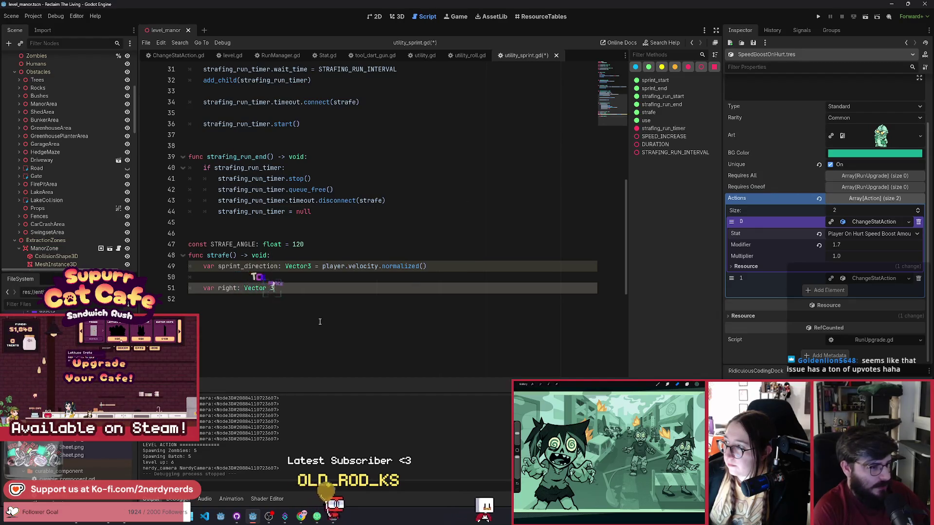
key("BackSpace")
key("BackSpace")
type("3 = sprint")
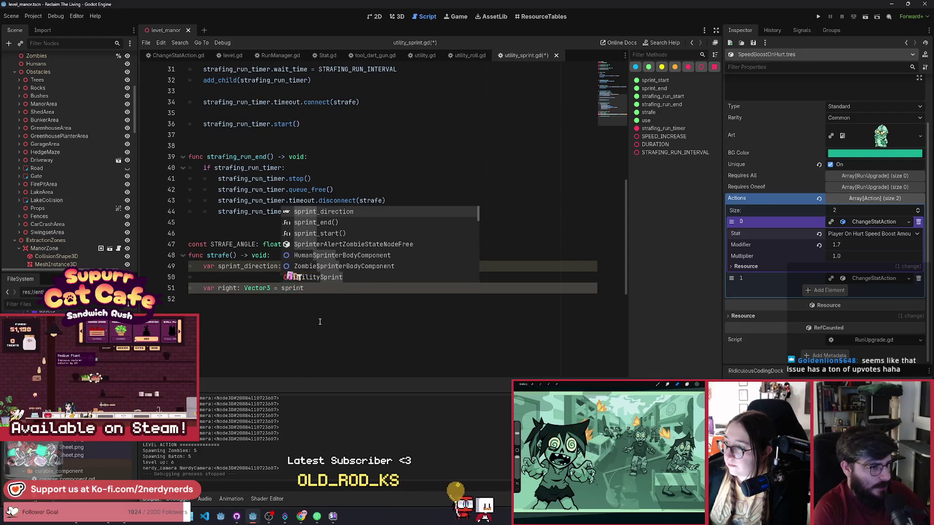
key("Return")
type(".rot")
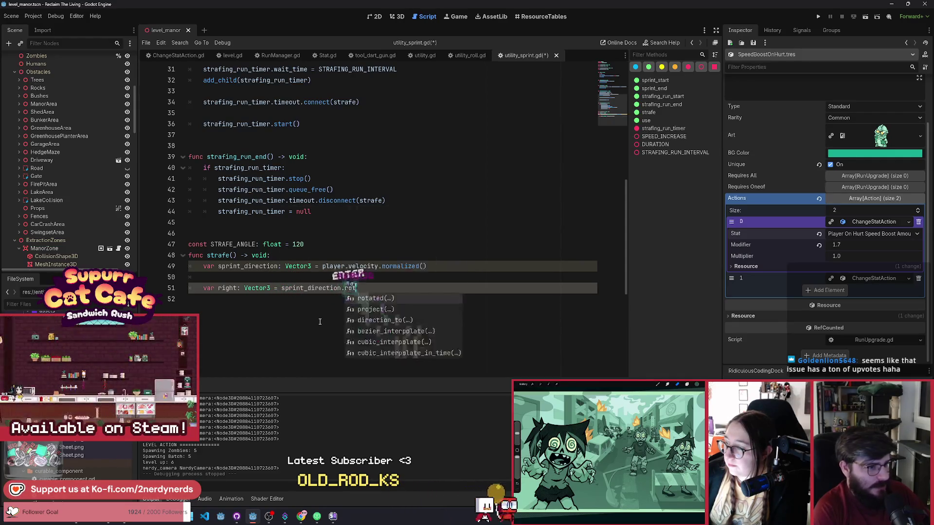
key("Return")
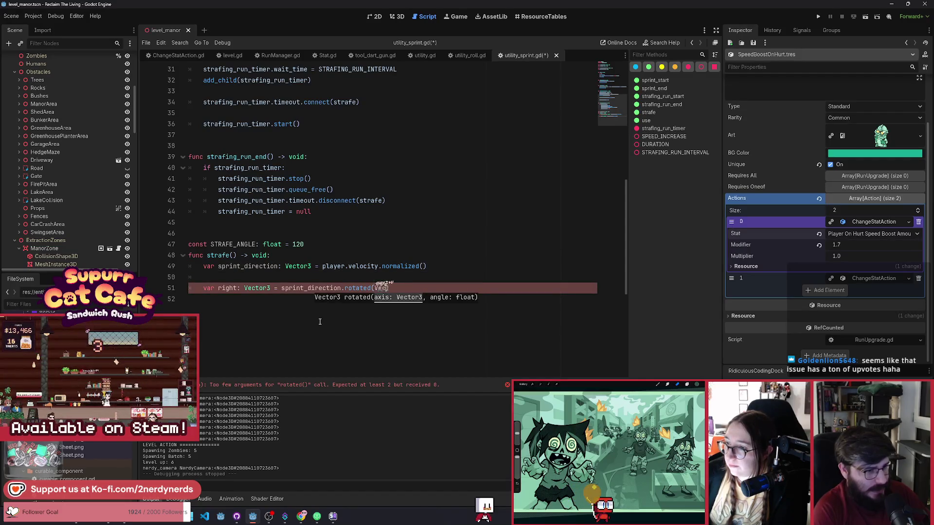
type("tor3.")
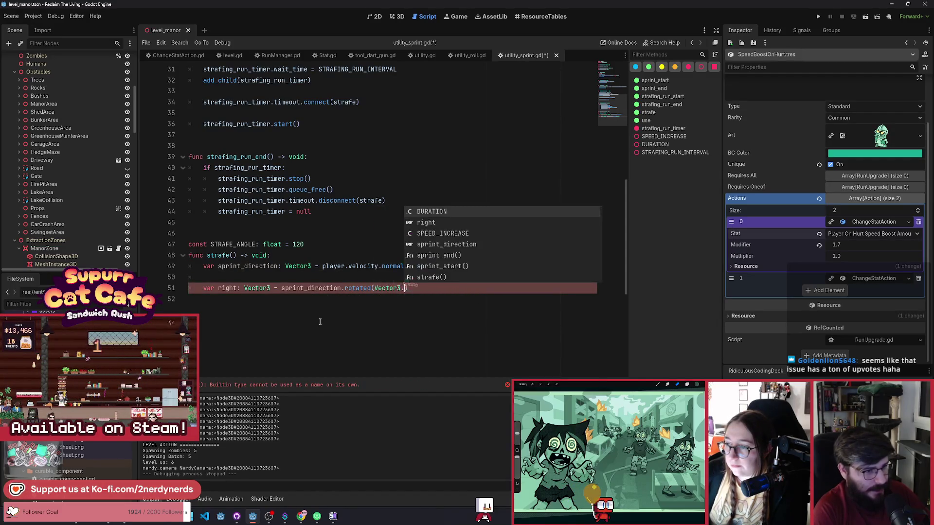
type("UP, ")
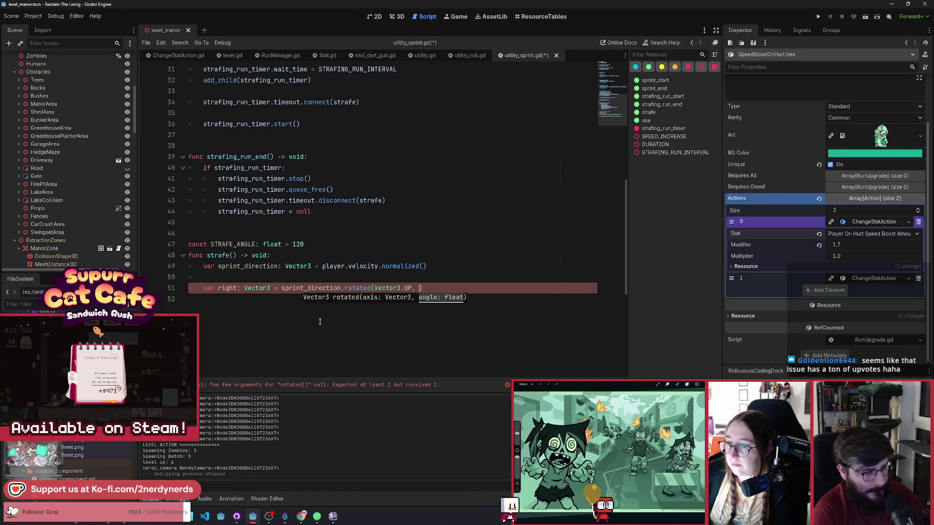
type("deg_")
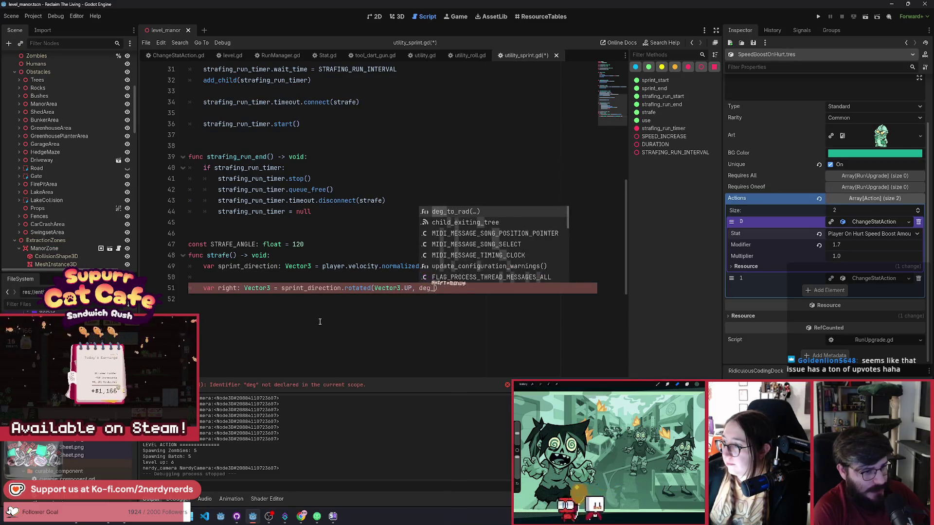
key("Return")
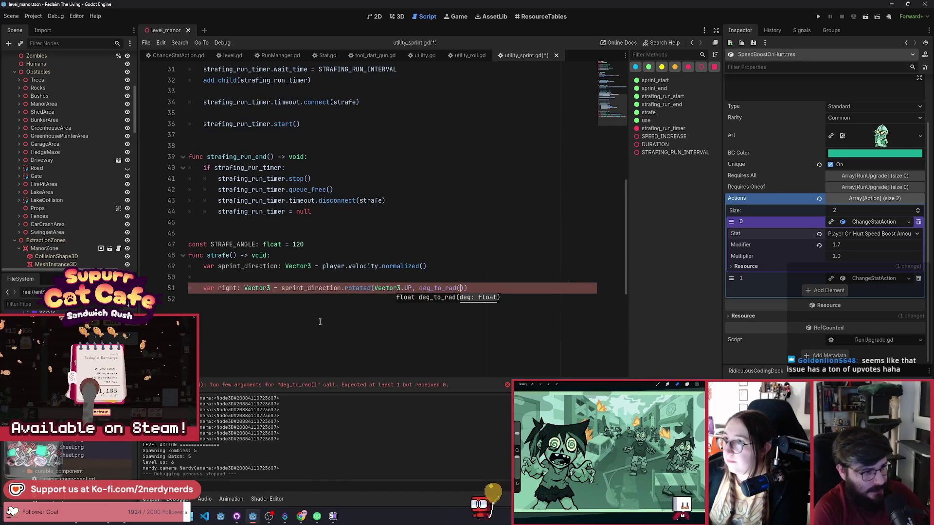
type("STR")
key("Return")
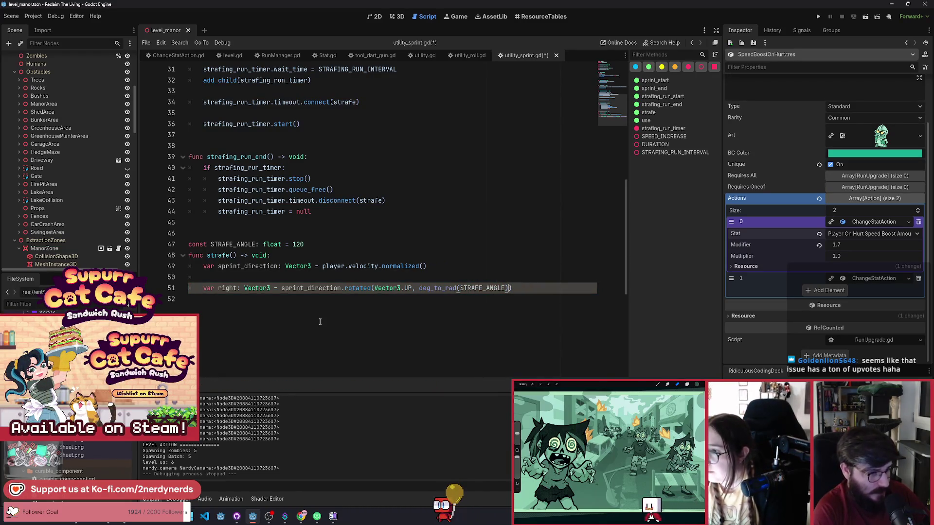
key("Return")
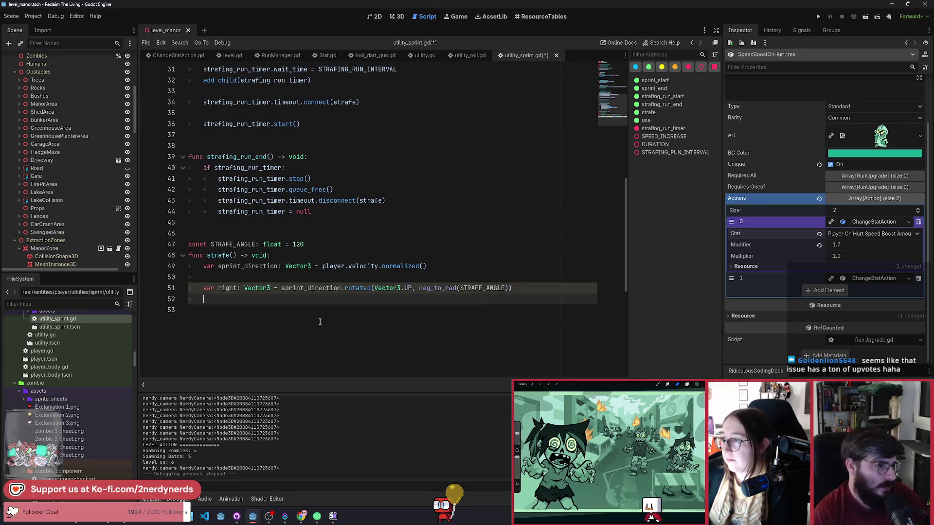
scroll(320, 322, "up", 6)
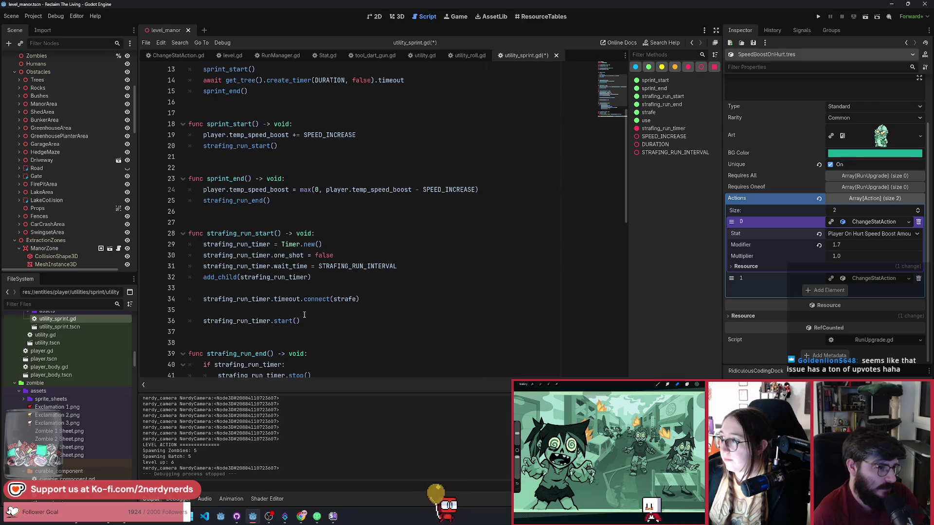
scroll(304, 315, "down", 2)
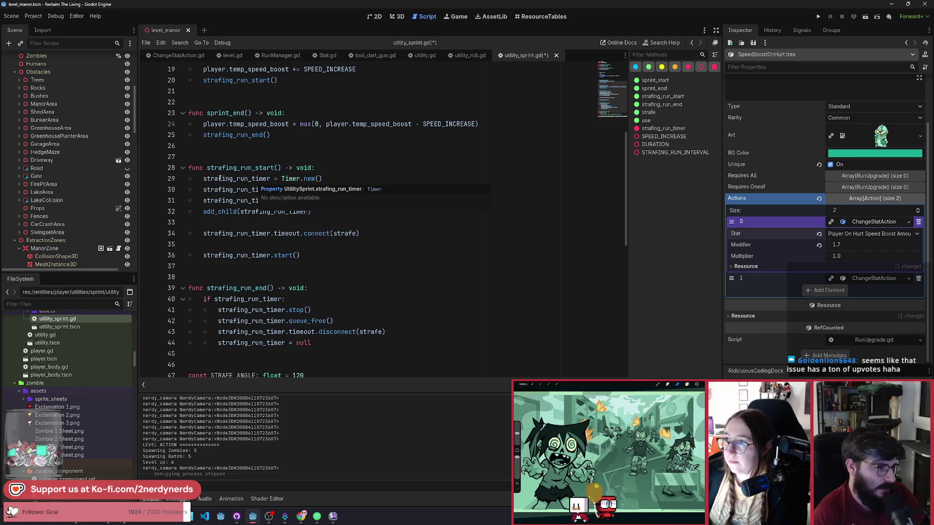
scroll(256, 250, "down", 4)
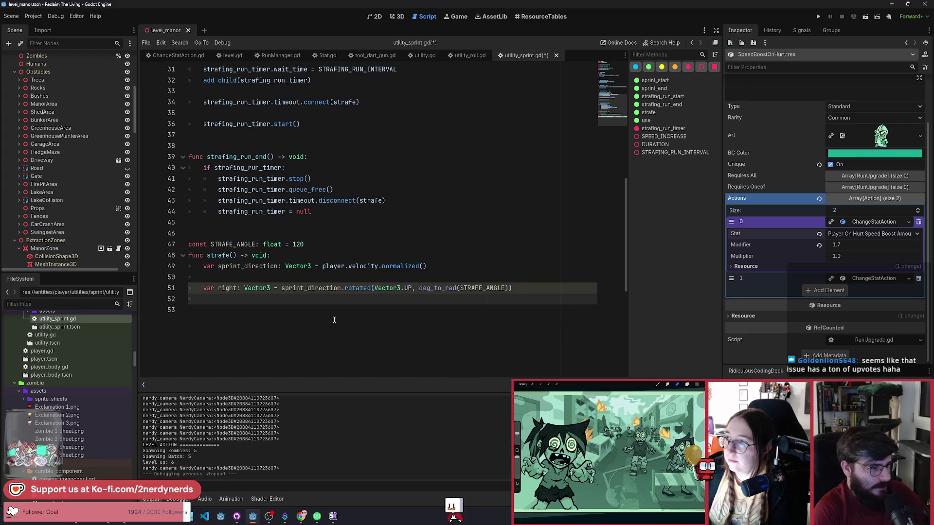
Make strafe() begin by declaring dart_gun as a ToolDartGun from player.tool, and save.
key("Up")
key("Up")
key("Up")
key("End")
key("Return")
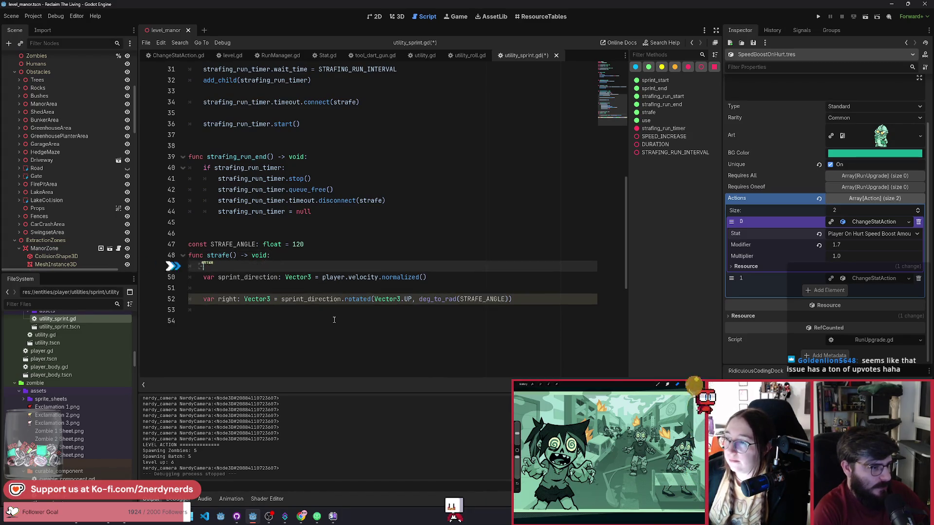
type("vaer")
key("BackSpace")
key("BackSpace")
key("BackSpace")
type("rt_gun: Tool")
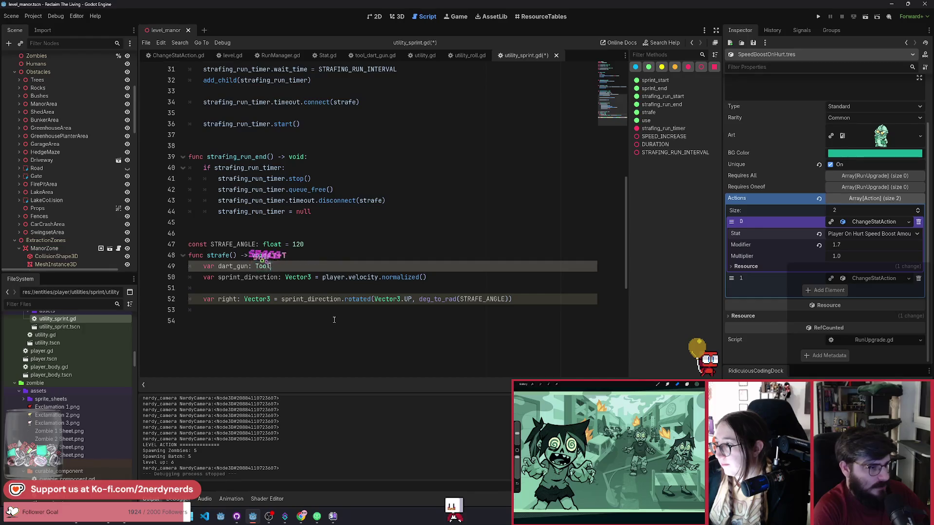
type("Dar")
key("Return")
key("ctrl+space")
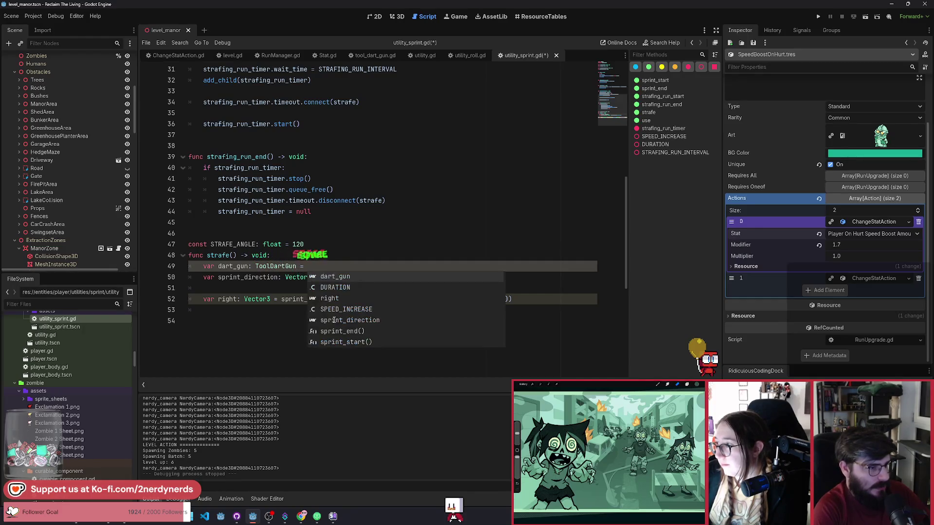
type("player.tool")
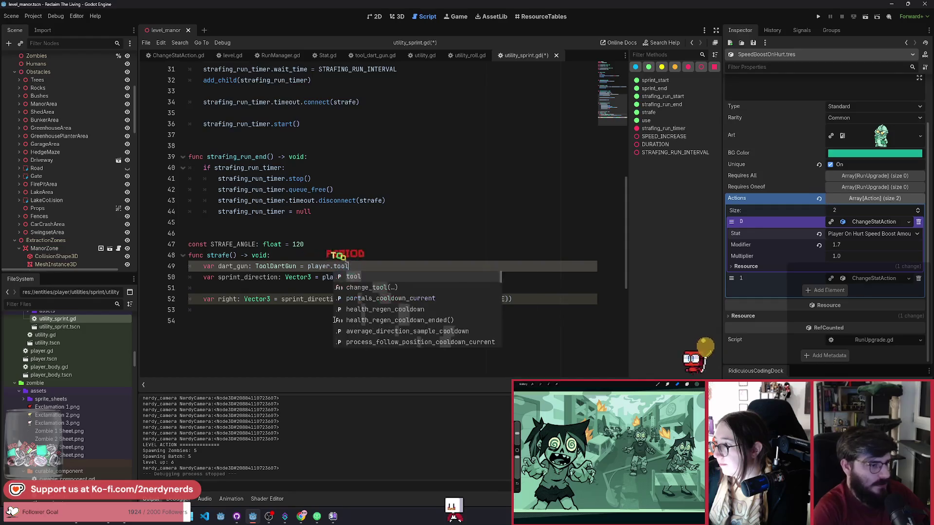
key("ctrl+s")
Add dart_gun.shoot(0, 1, right) at the end of strafe().
left_click(296, 310)
type("dar")
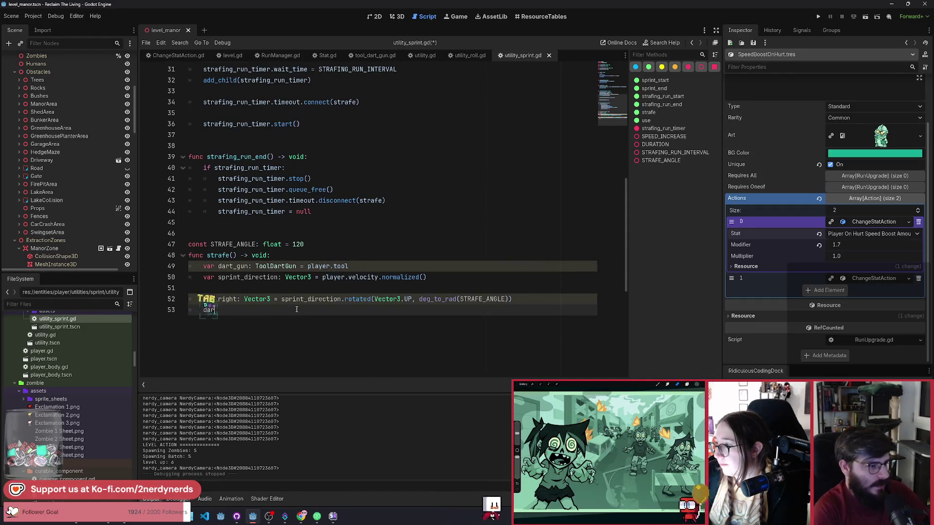
type("t_gun.sho")
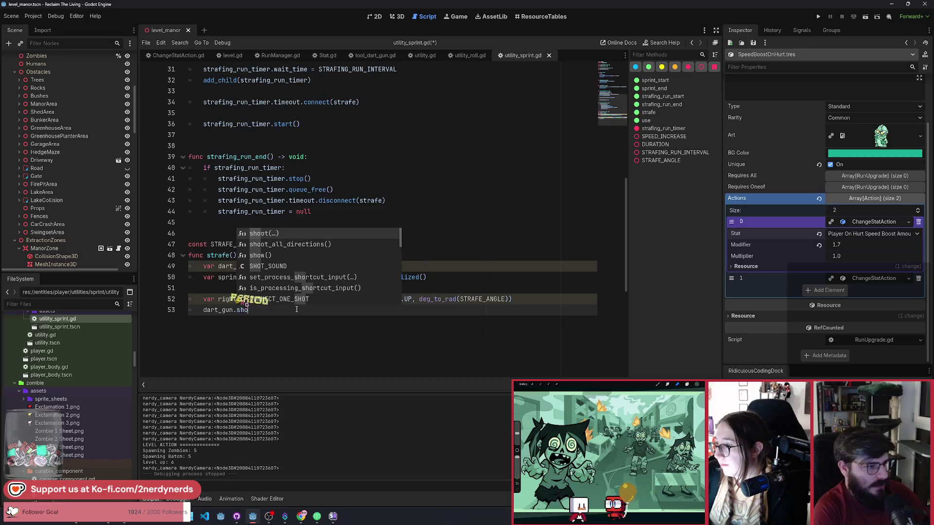
key("Return")
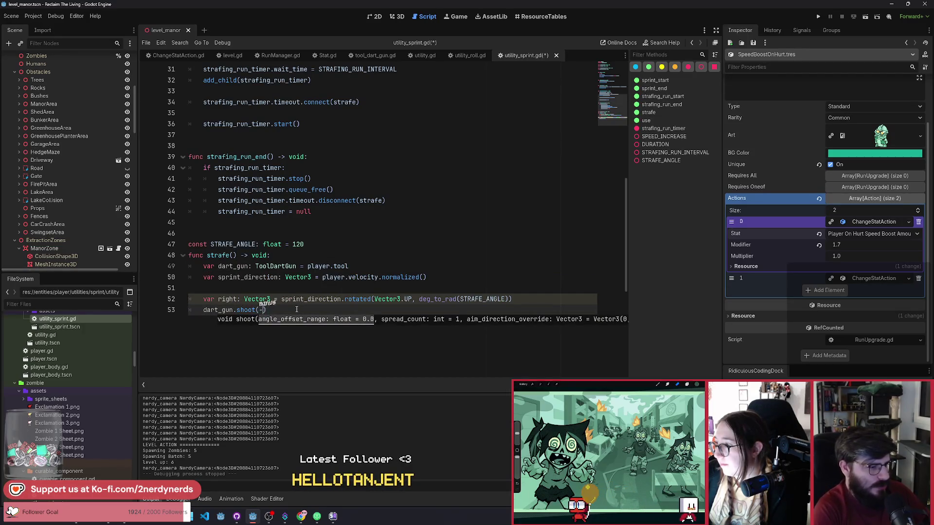
type("1")
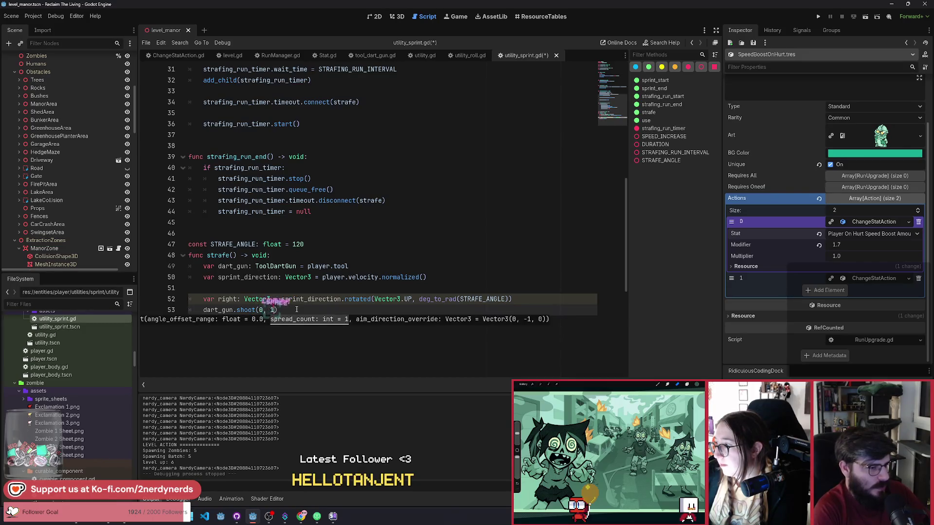
type("r")
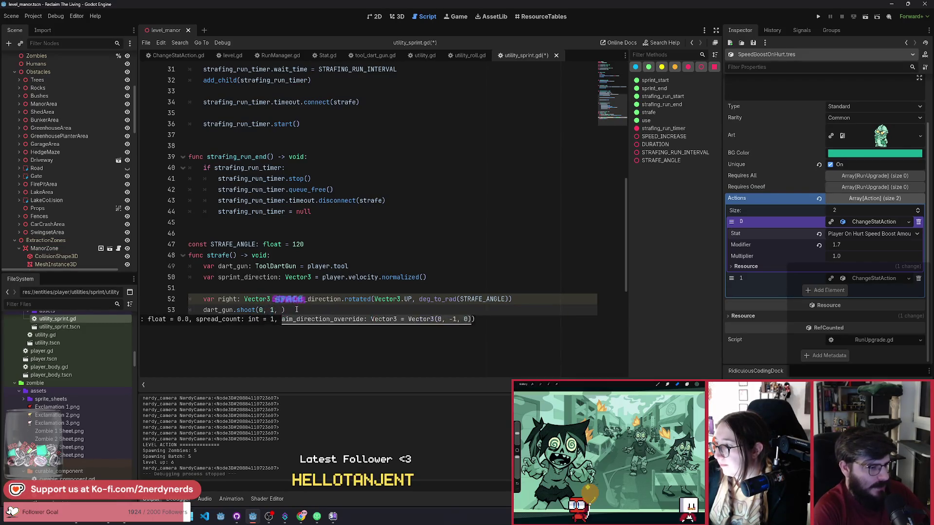
type(")")
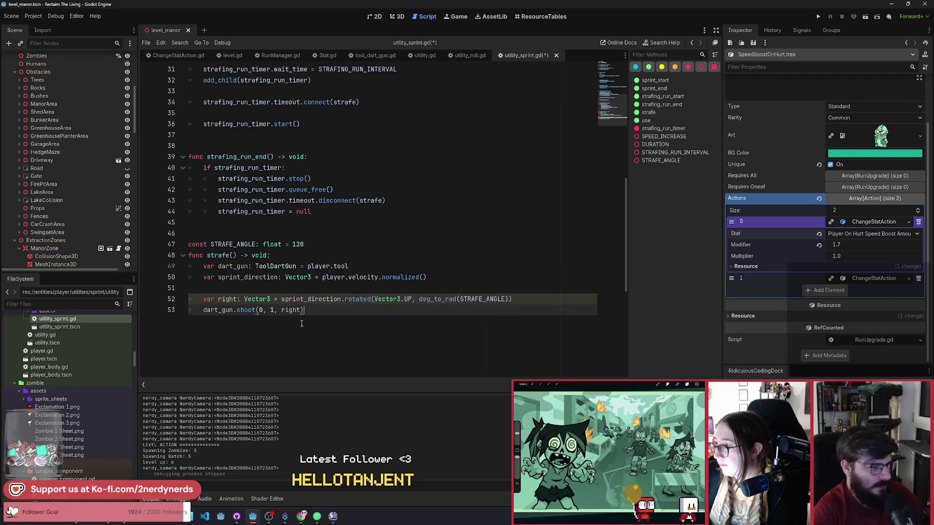
scroll(292, 239, "down", 3)
Duplicate the right-vector and shoot lines below, renaming the copied vector to left.
left_click_drag(304, 211, 238, 203)
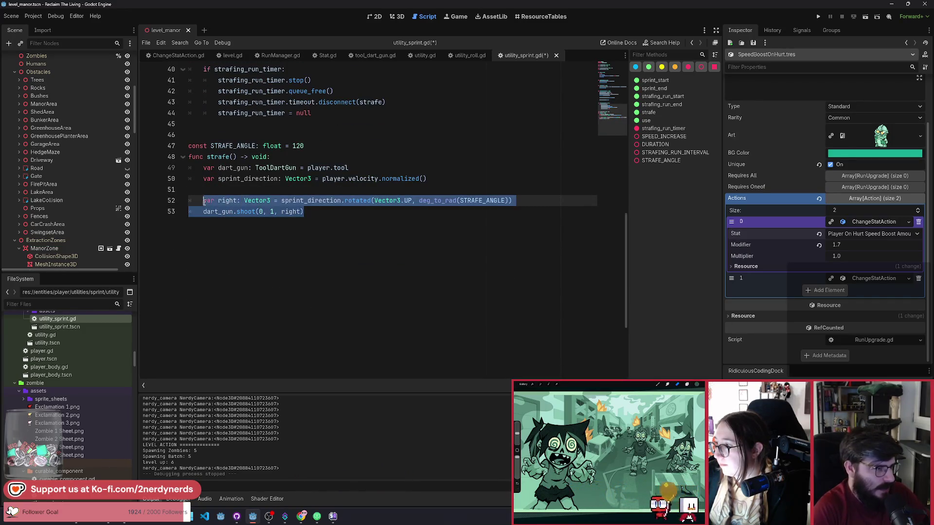
key("ctrl+c")
left_click(339, 214)
key("Return")
key("Return")
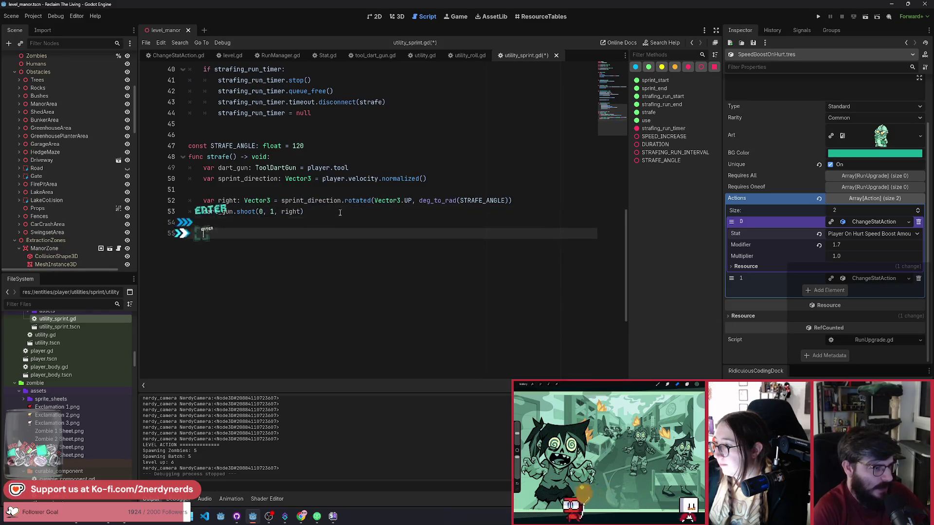
key("ctrl+v")
double_click(228, 234)
type("left")
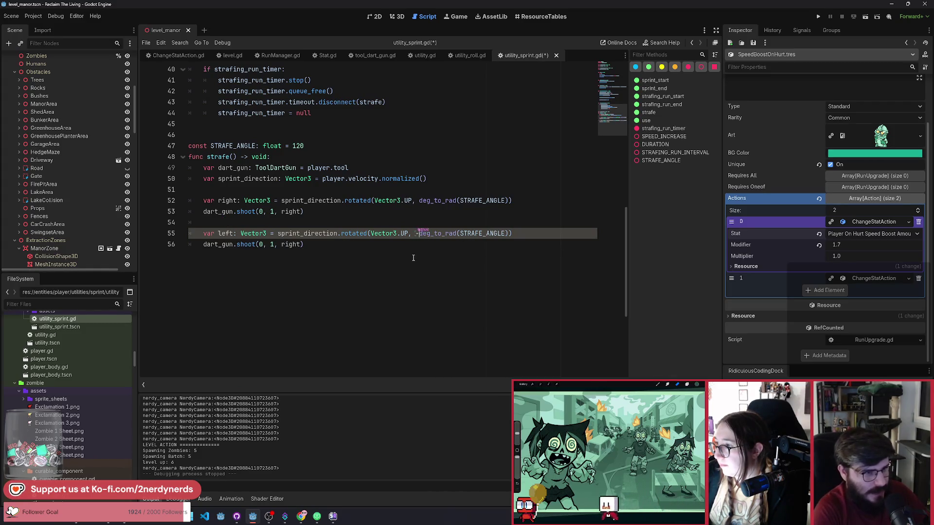
key("ctrl+s")
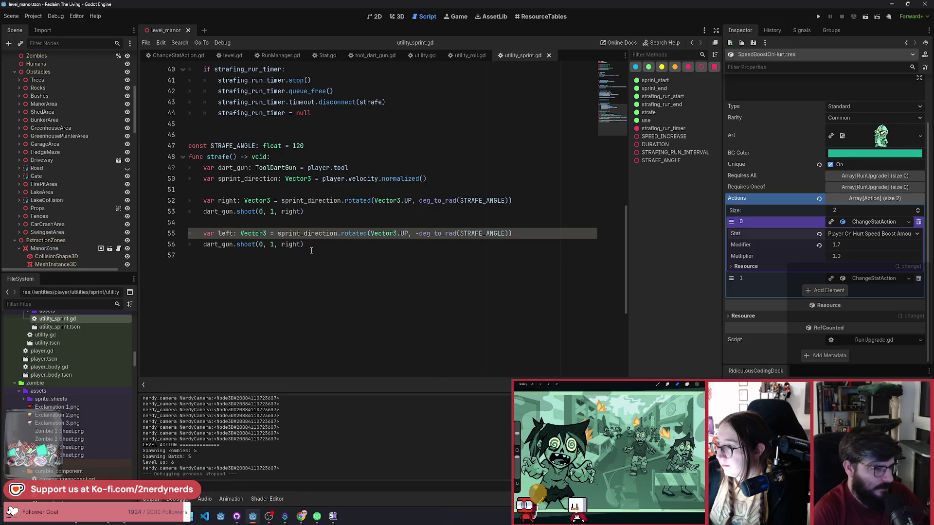
Pass left to the duplicated shoot call and save the script.
double_click(290, 244)
key("ctrl+v")
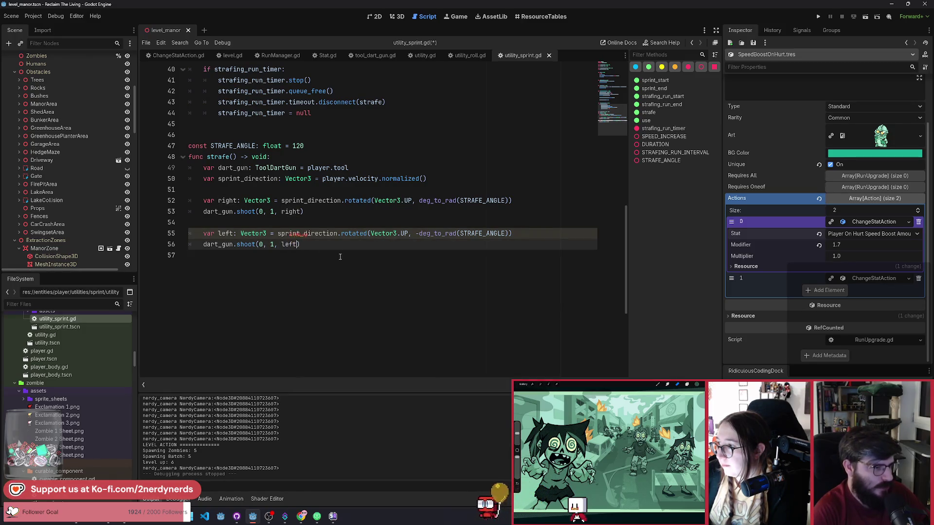
key("ctrl+s")
double_click(217, 156)
scroll(281, 265, "up", 4)
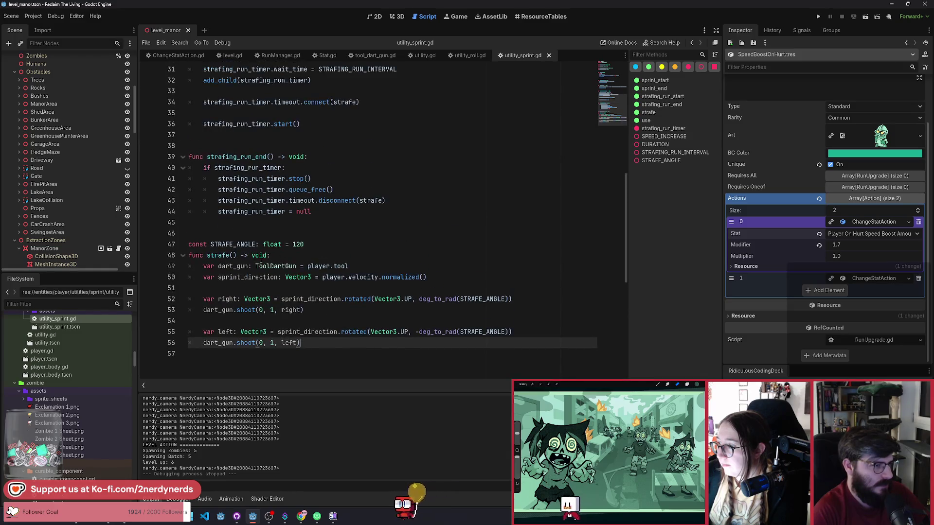
Check where STRAFING_RUN_INTERVAL is used in utility_sprint.gd, then run the game.
scroll(281, 266, "up", 3)
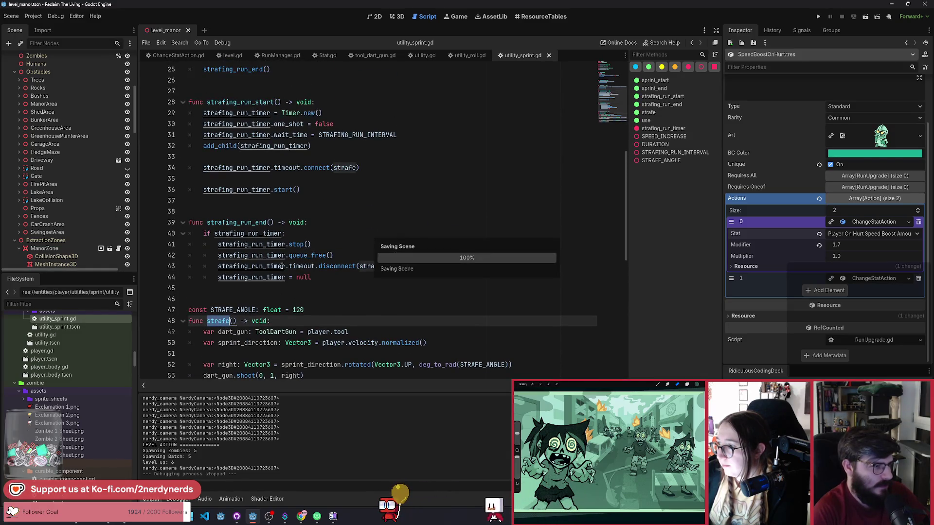
scroll(281, 266, "up", 3)
scroll(281, 266, "up", 1)
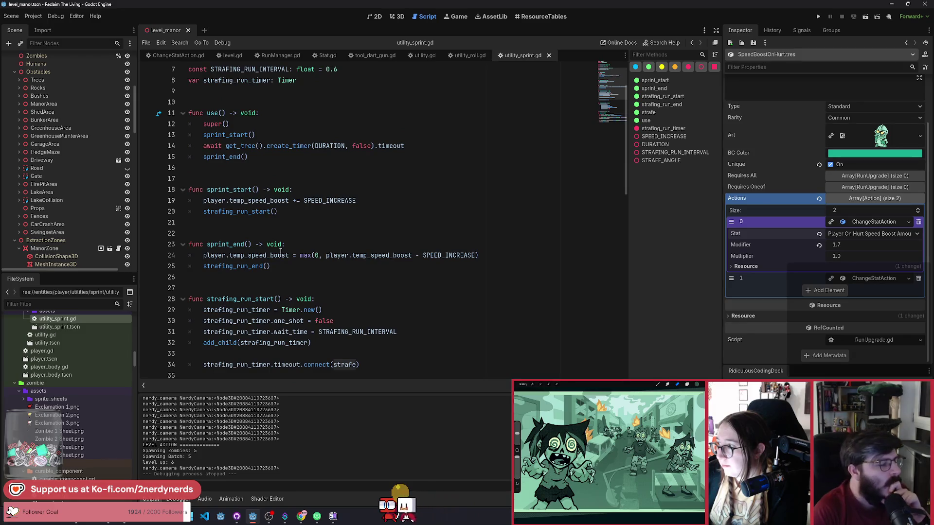
scroll(333, 217, "up", 1)
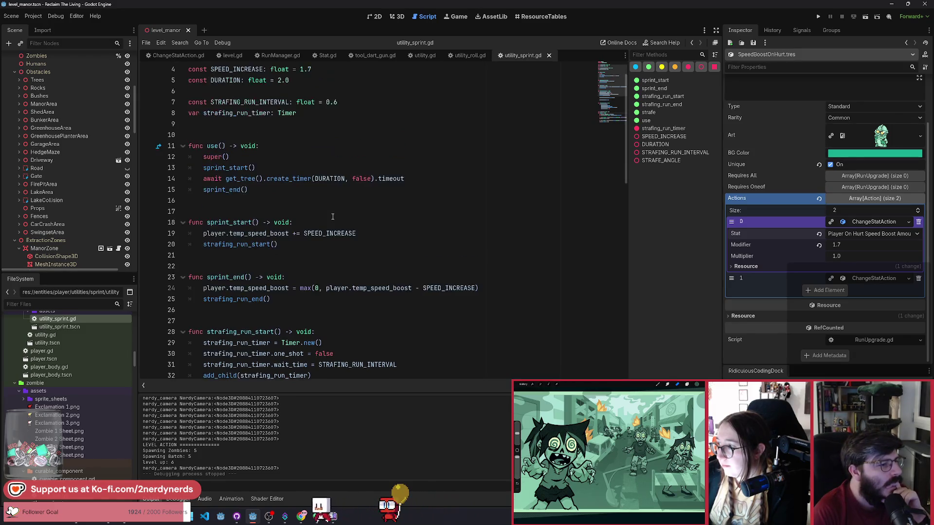
scroll(336, 277, "down", 3)
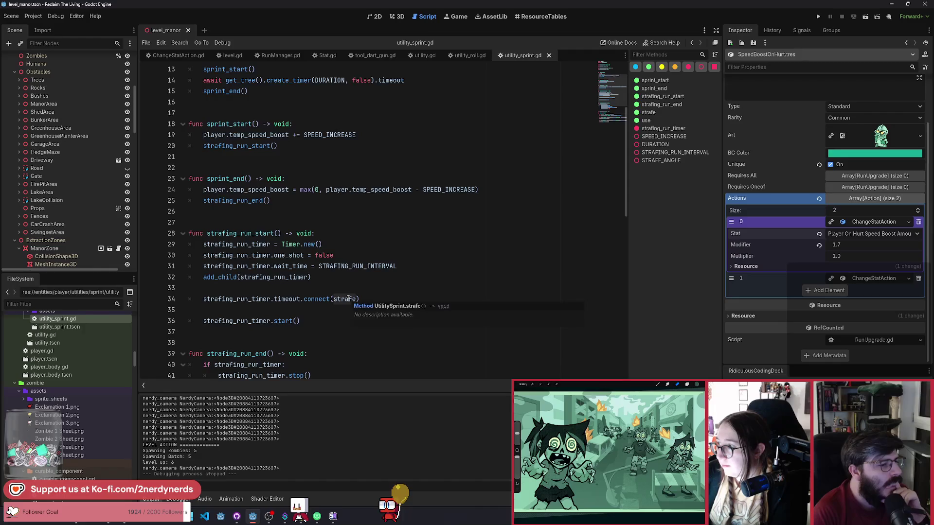
double_click(360, 268)
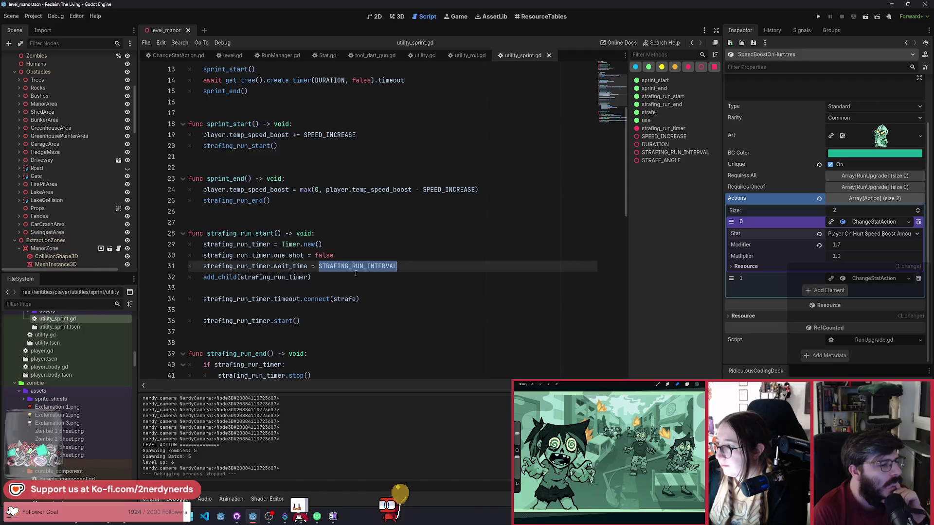
scroll(355, 274, "up", 4)
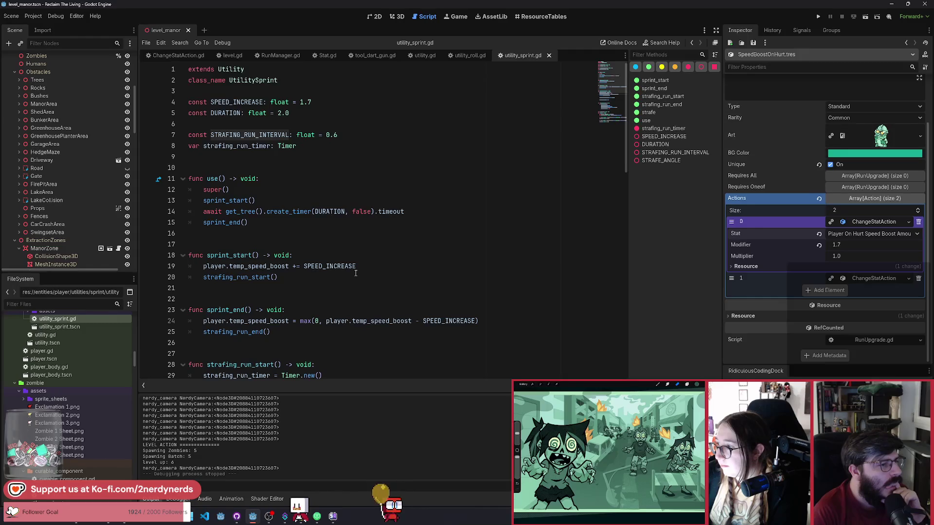
scroll(356, 274, "down", 7)
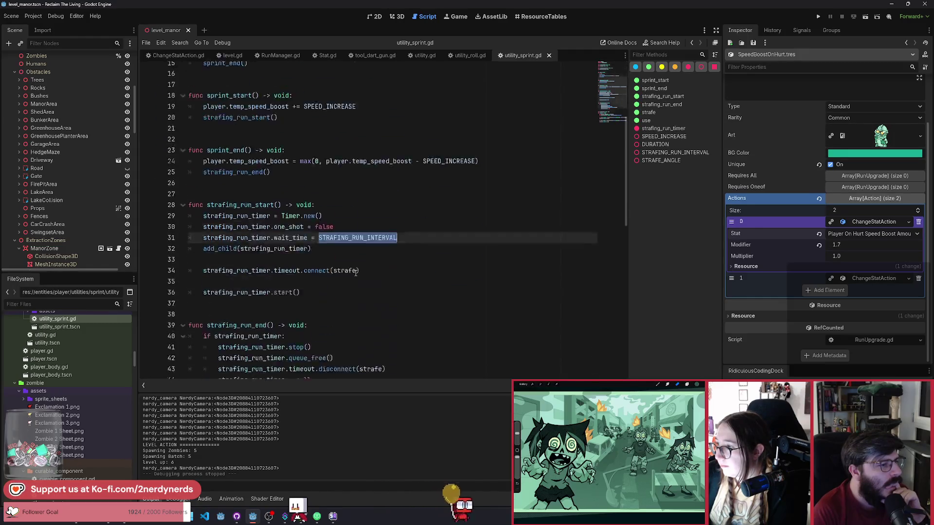
key("F6")
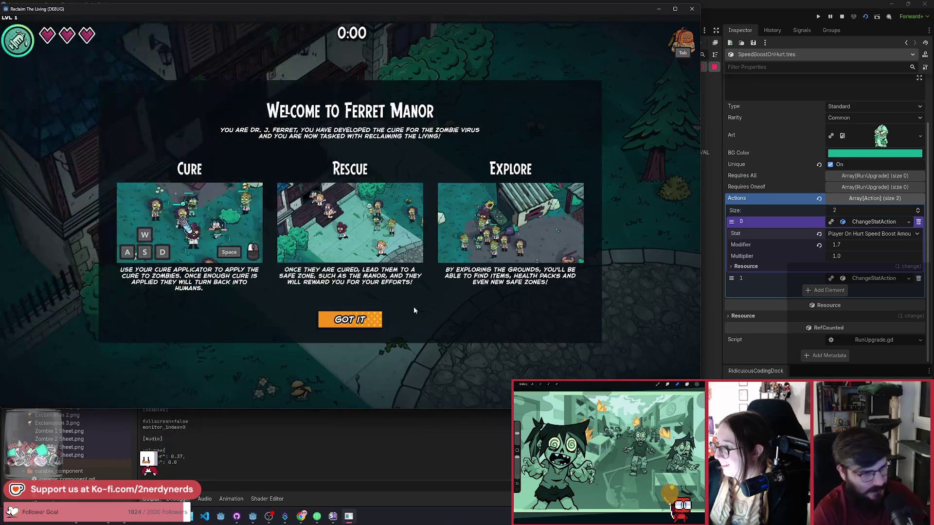
Dismiss the welcome tutorial and grant the player two upgrades from the upgrade list.
left_click(359, 326)
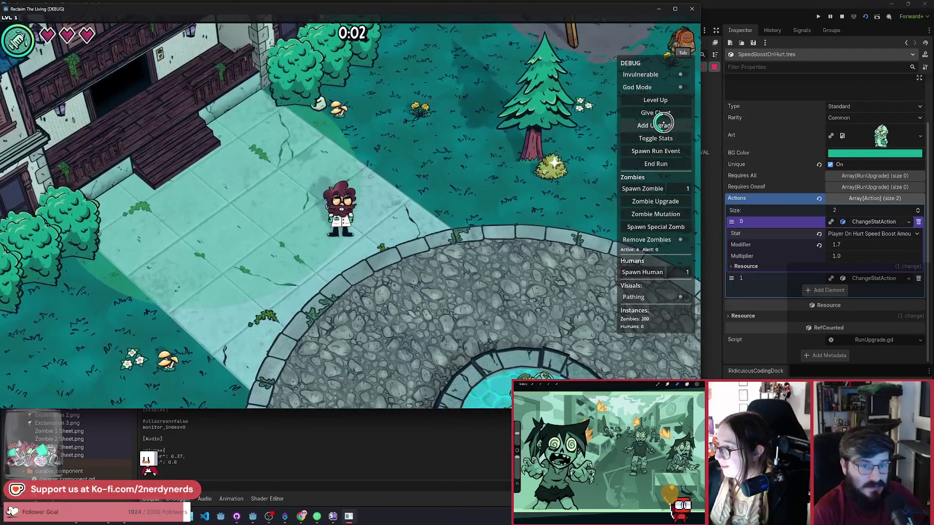
left_click(670, 126)
left_click(661, 131)
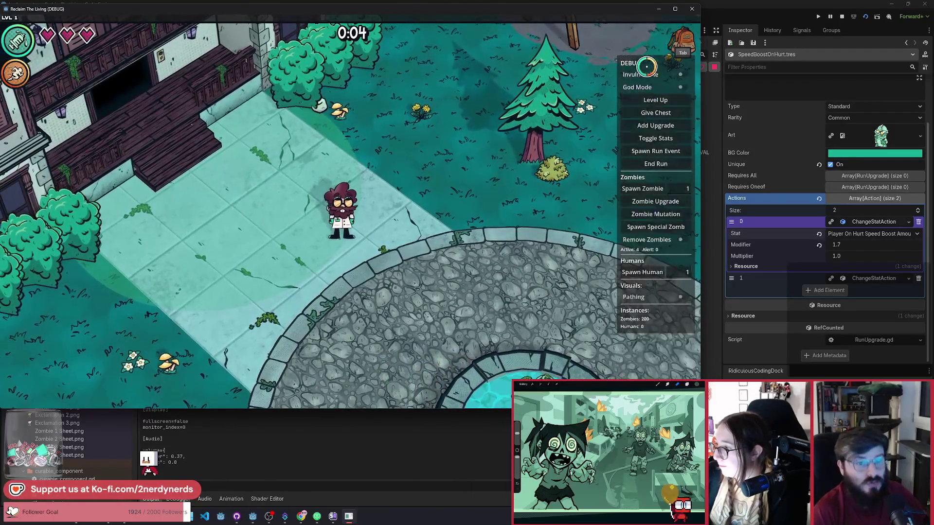
left_click(657, 125)
left_click(640, 24)
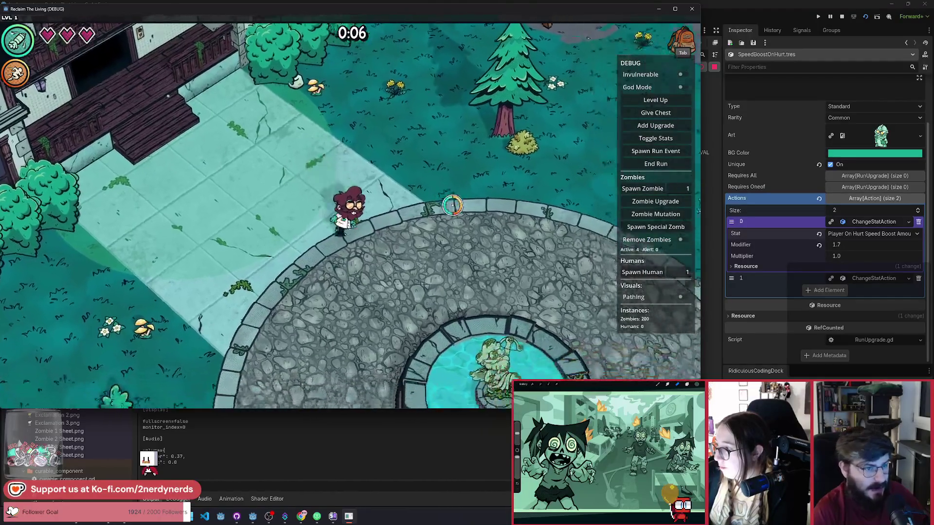
Walk the survivor around the park with WASD to watch the strafe shots, then pause.
key("w")
key("d")
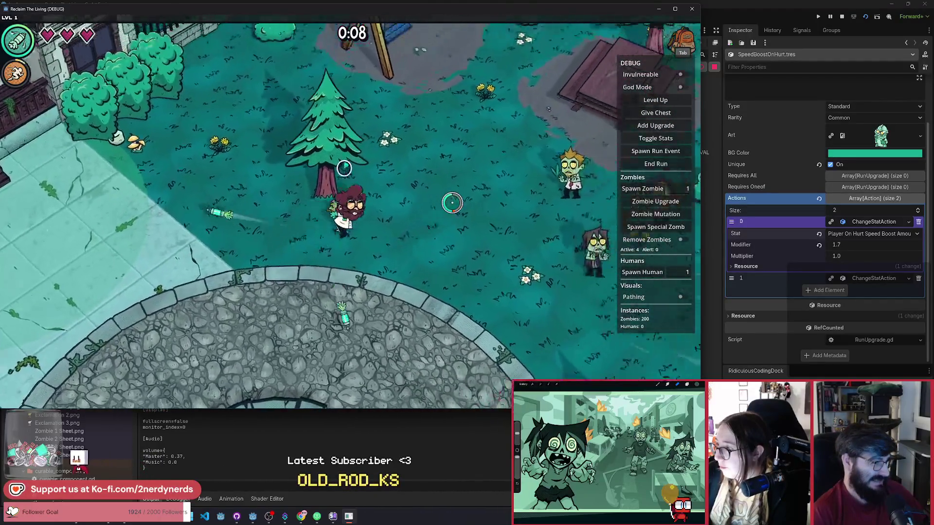
key("w")
key("a")
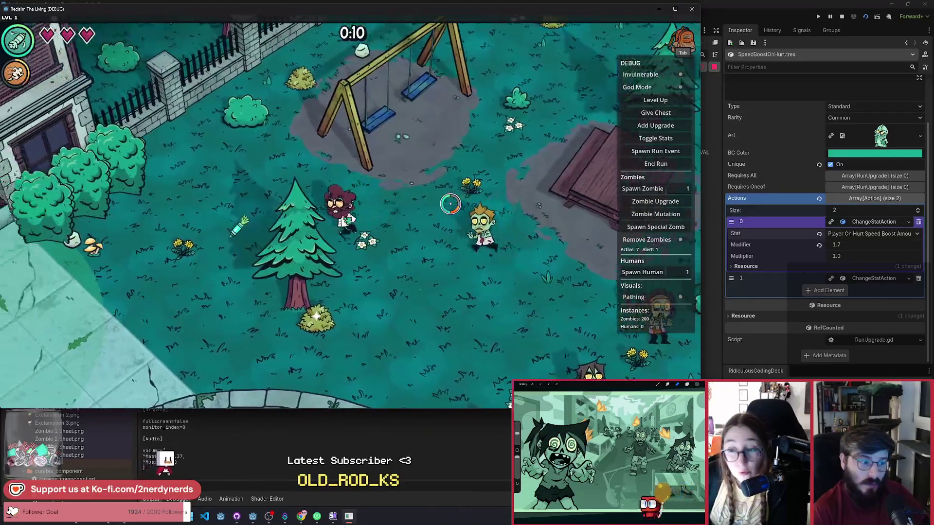
key("s")
key("a")
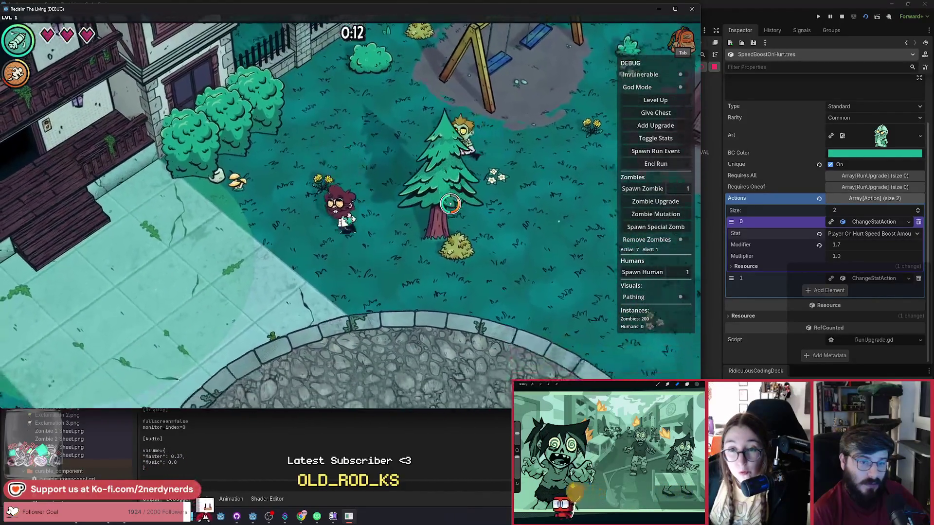
key("s")
key("d")
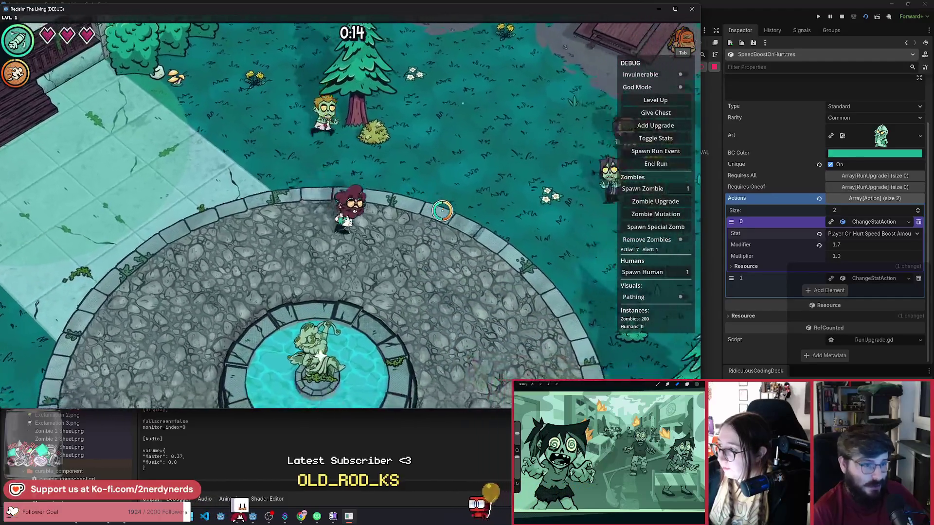
key("s")
key("d")
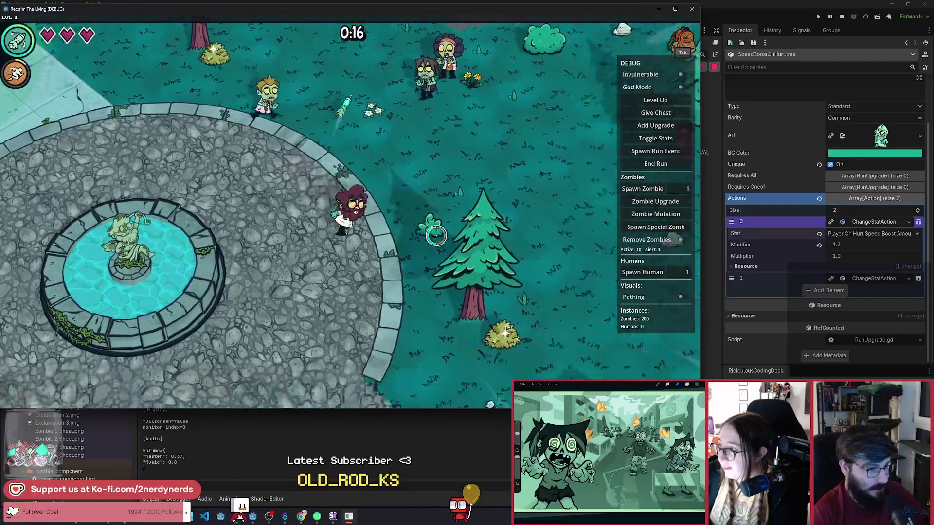
key("a")
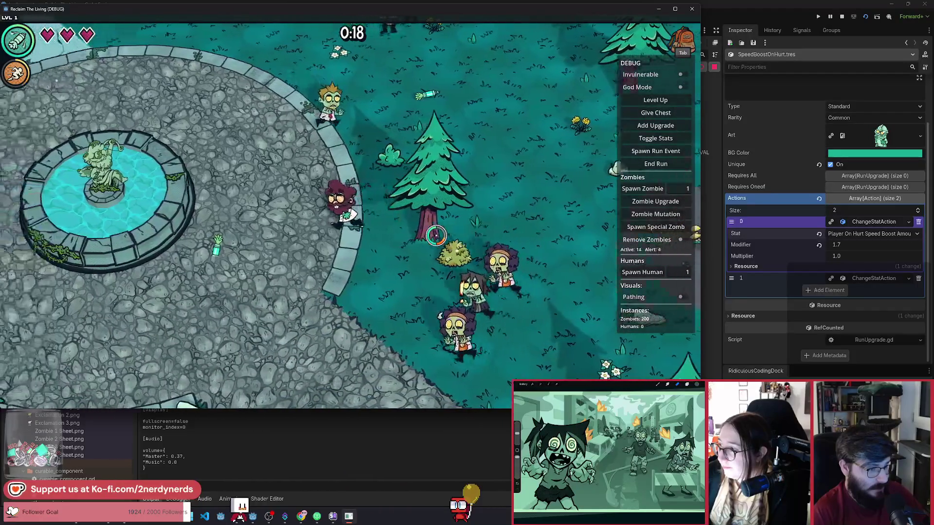
key("w")
key("a")
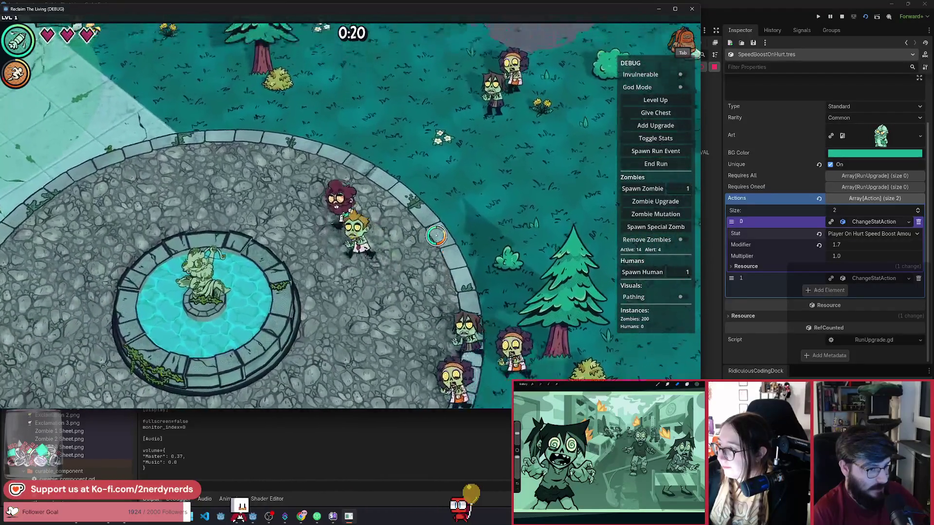
key("w")
key("a")
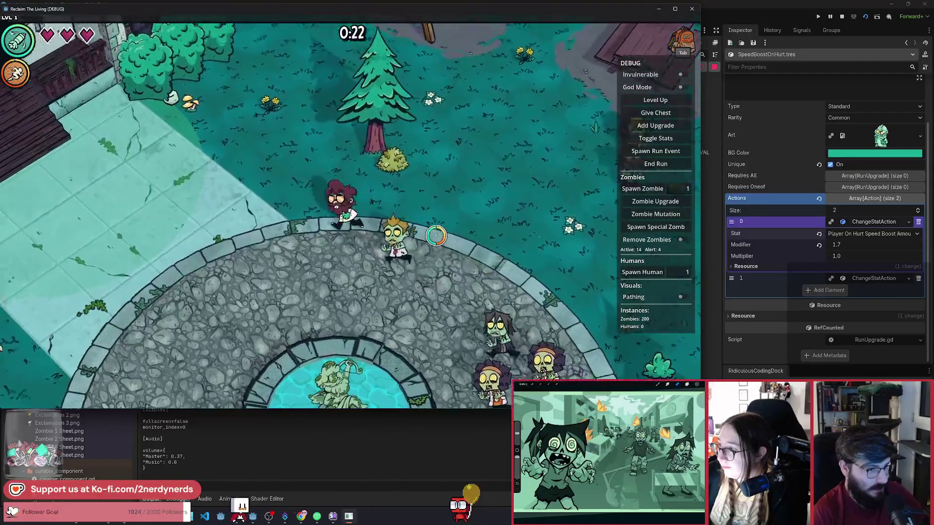
key("w")
key("a")
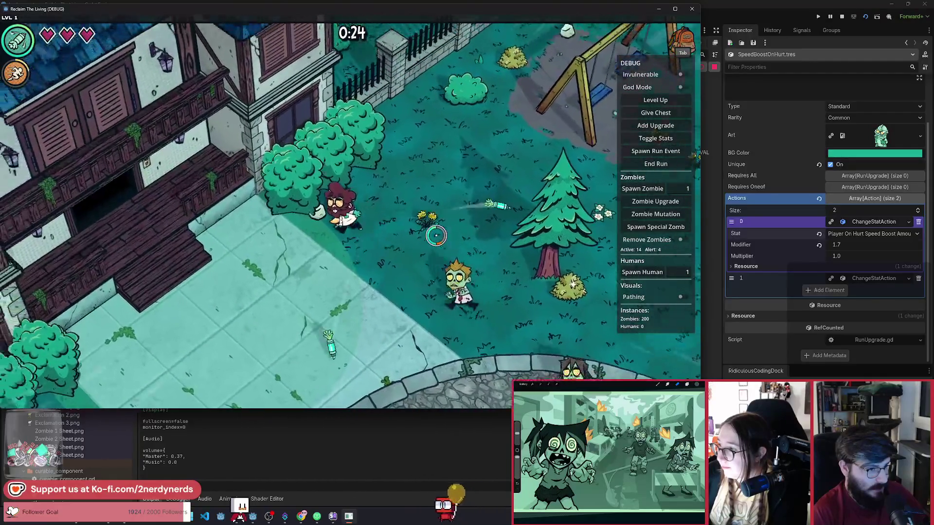
key("w")
key("d")
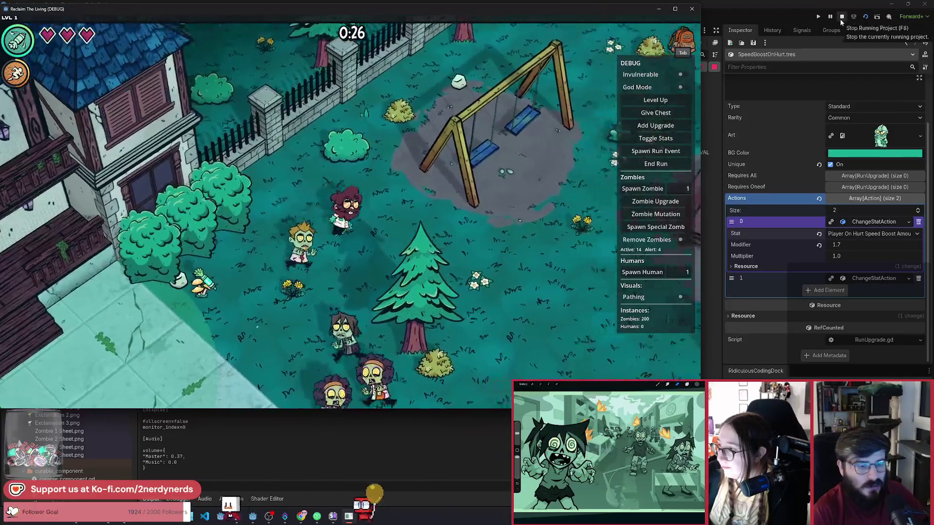
key("s")
key("d")
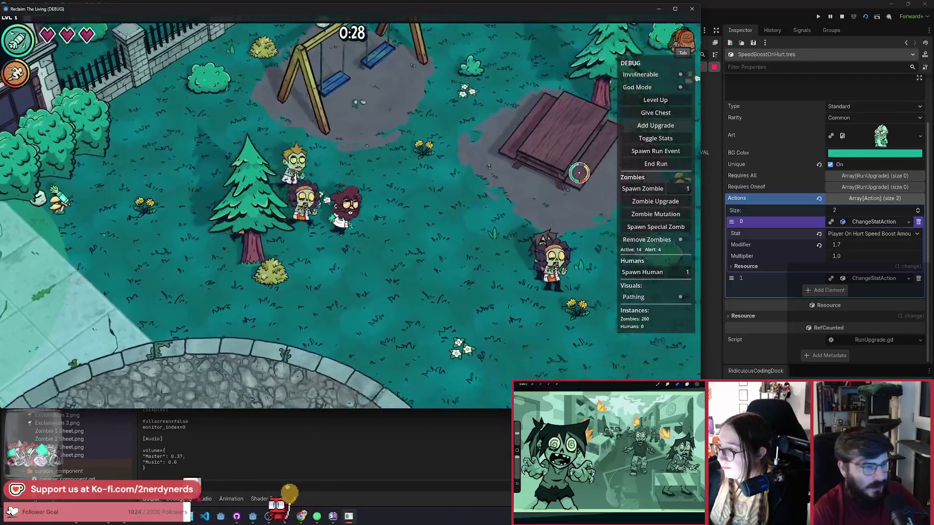
key("Escape")
Back in the script editor, add a blank line before the timer start and save.
key("F8")
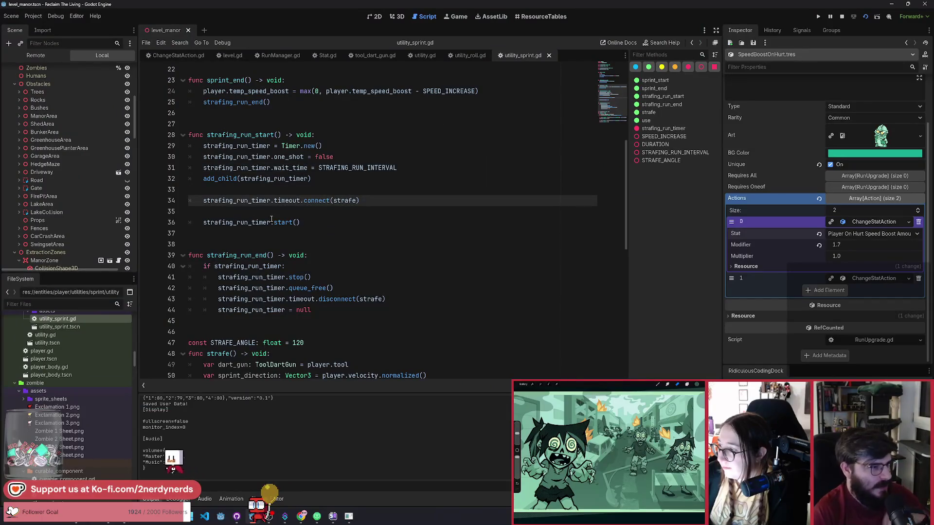
scroll(286, 221, "up", 1)
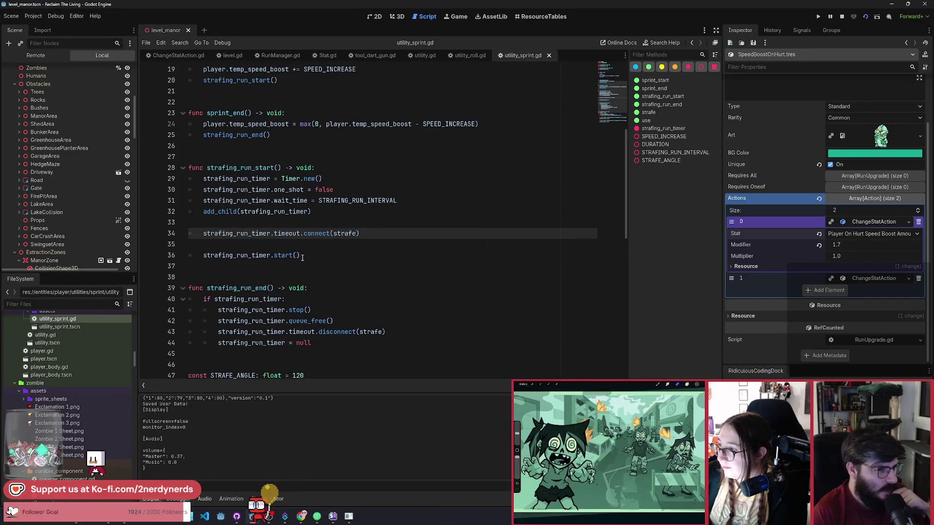
key("Down")
key("Return")
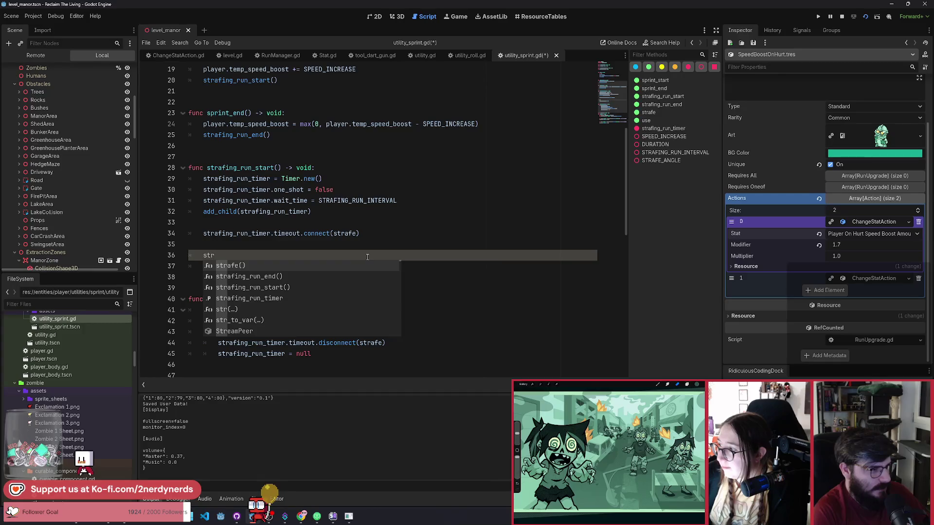
key("ctrl+s")
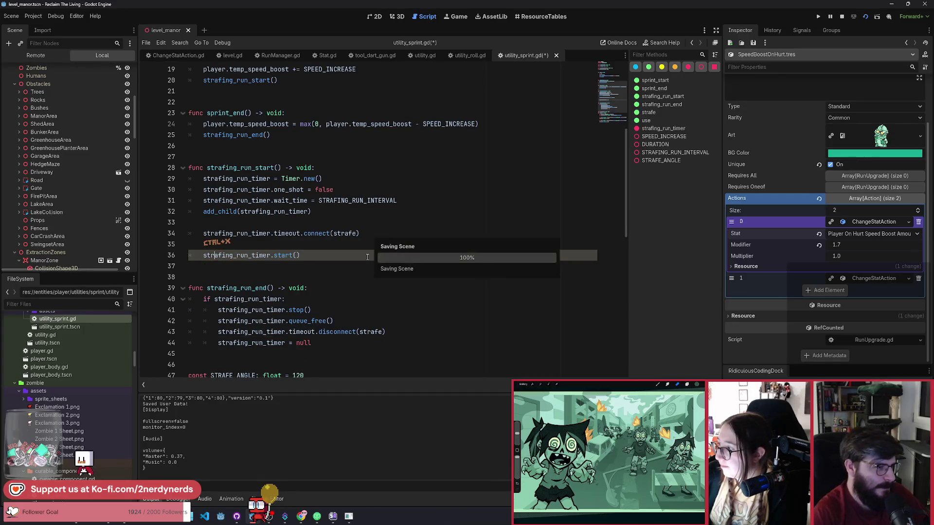
Set STRAFING_RUN_INTERVAL to 0.4, then return to the game and resume the test run.
scroll(343, 255, "up", 4)
scroll(313, 239, "up", 2)
left_click(335, 135)
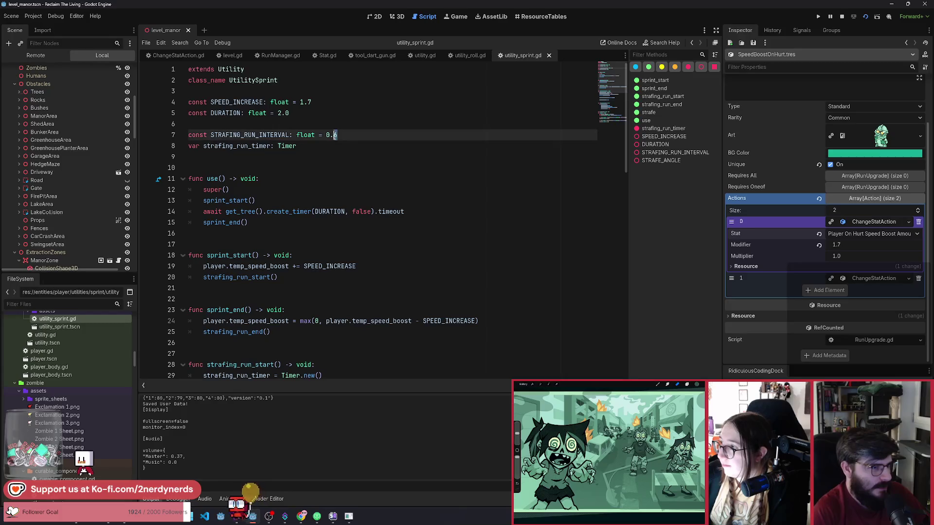
type("4")
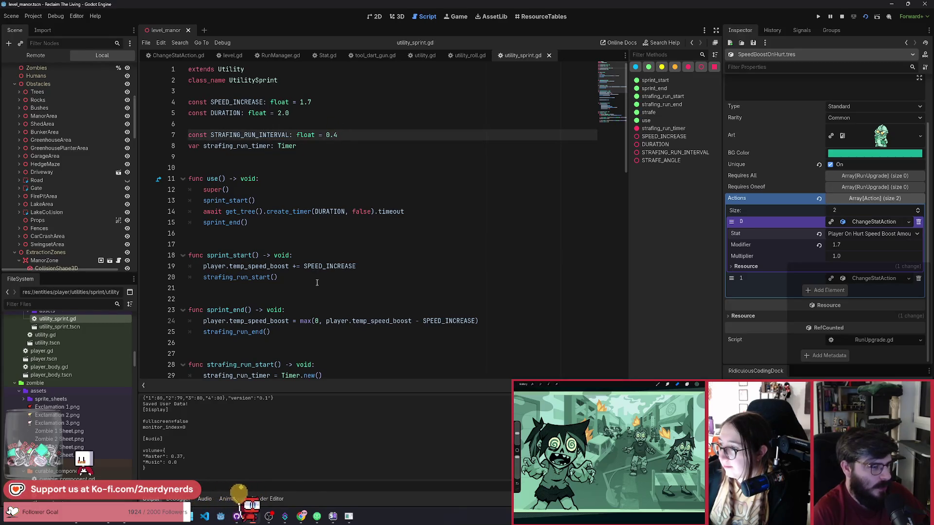
scroll(316, 282, "down", 11)
left_click(309, 232)
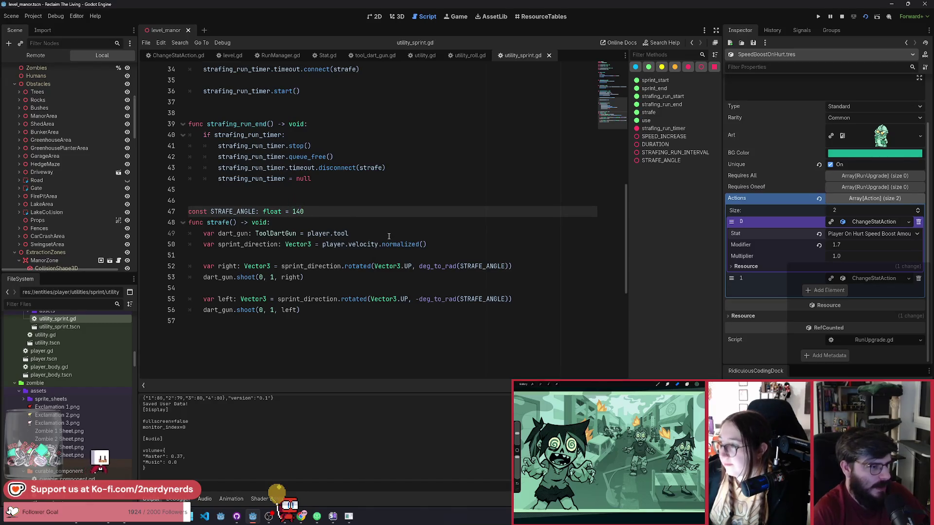
key("alt+Tab")
left_click(374, 256)
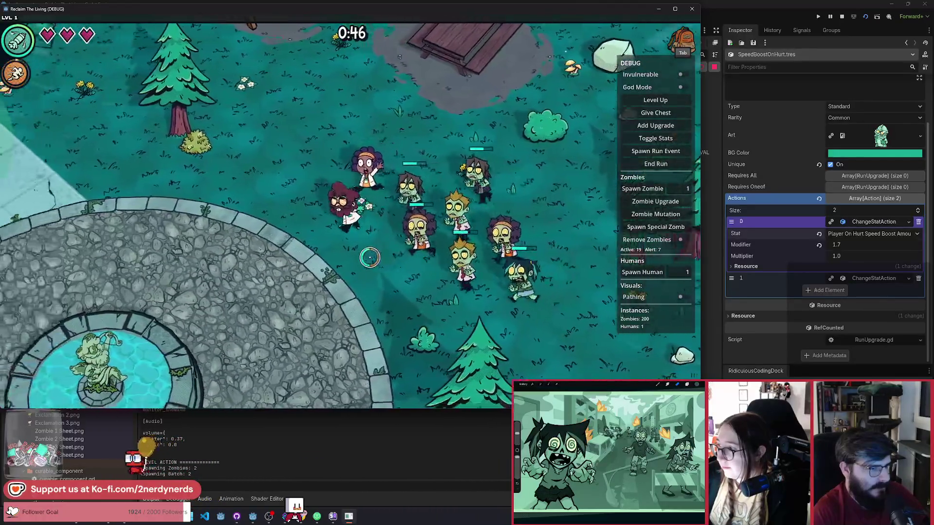
Walk the survivor around the park to test the 140° strafe darts, then pause.
key("a")
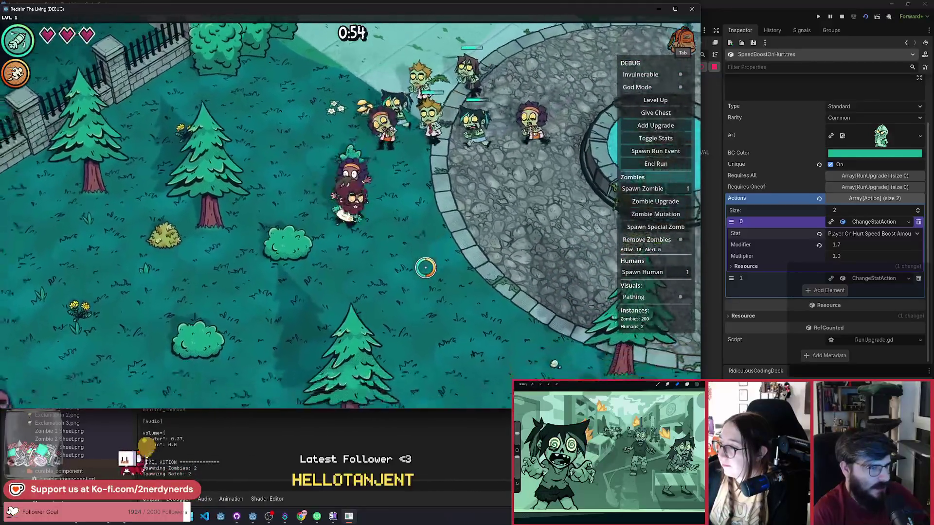
key("d")
key("s")
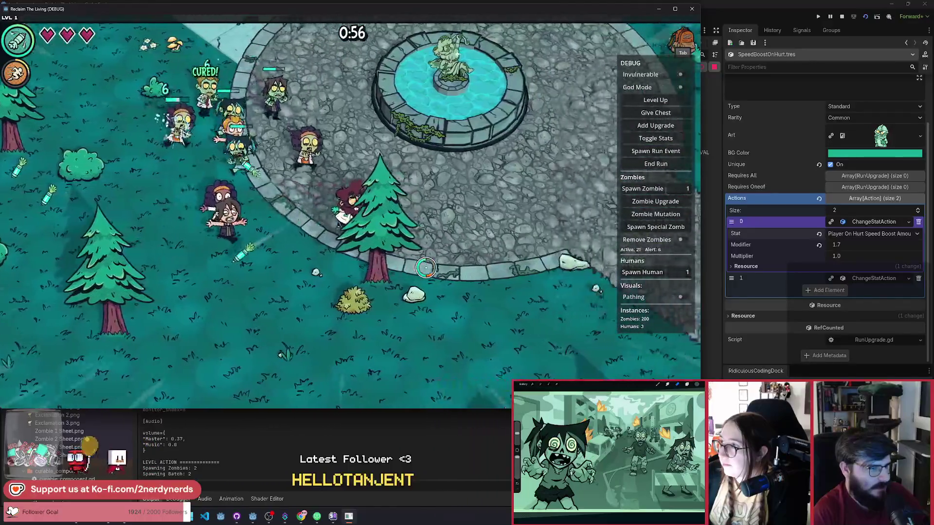
key("d")
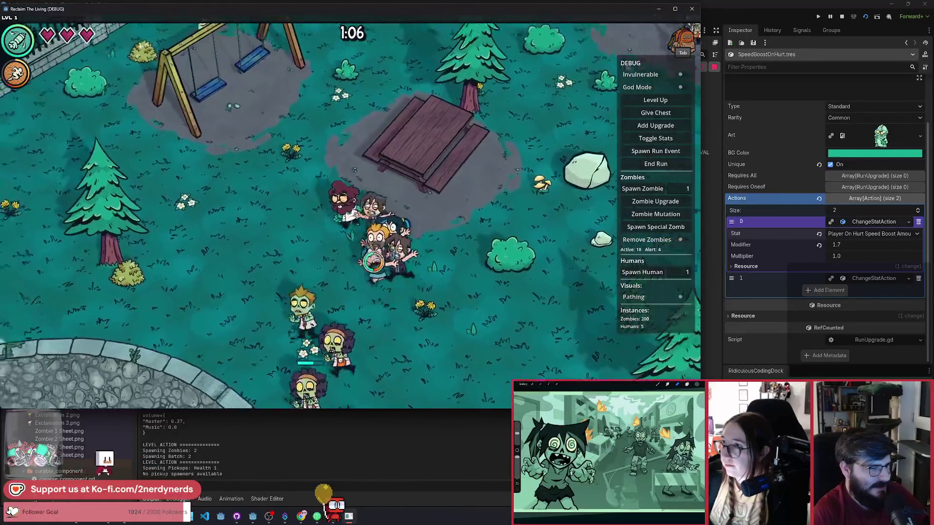
key("a")
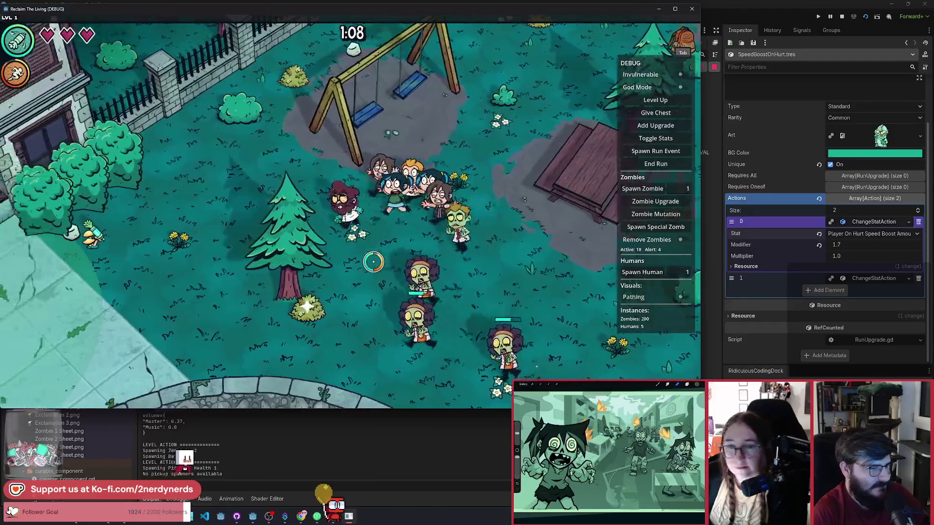
key("a")
key("s")
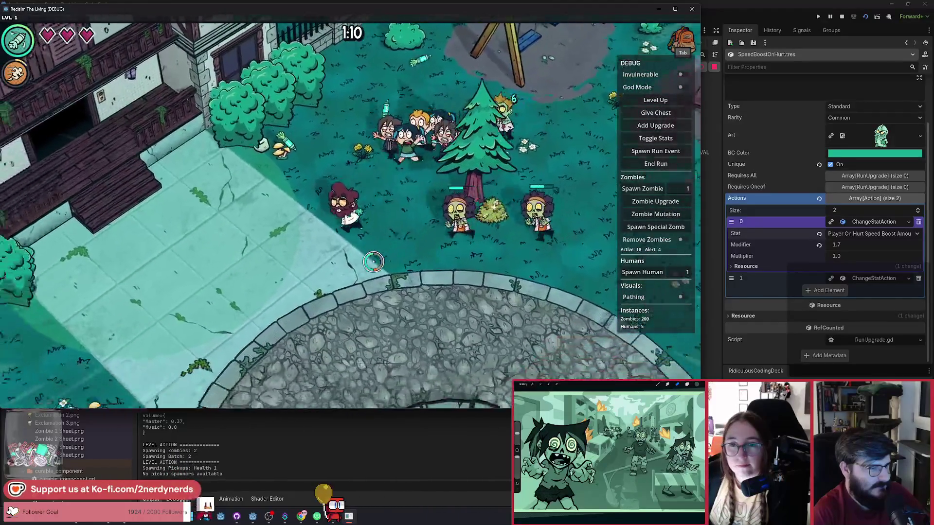
key("s")
key("a")
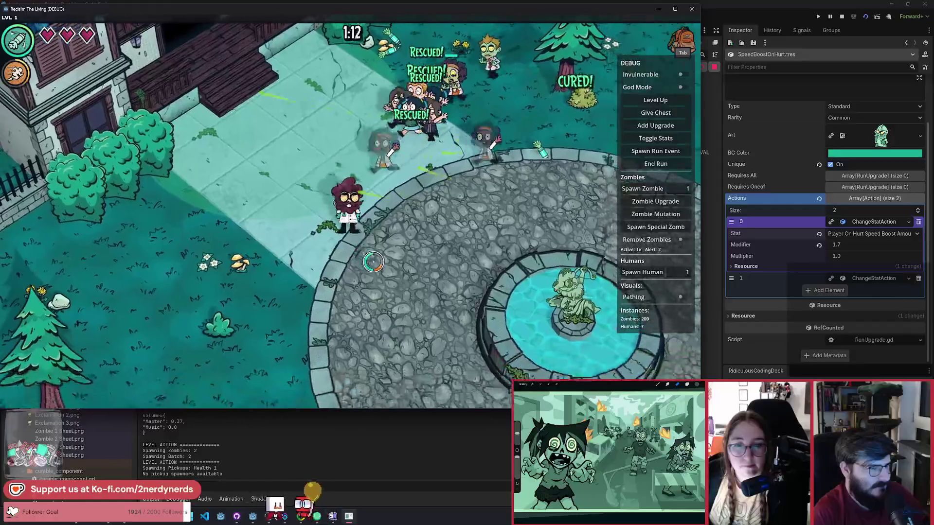
key("Escape")
Change STRAFE_ANGLE on line 47 from 140 to 120 and resume the paused game.
key("alt+Tab")
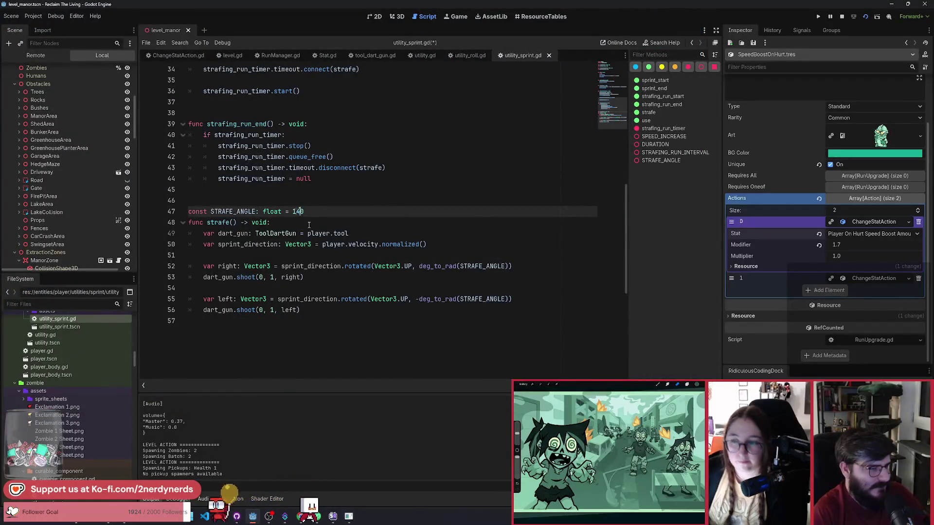
key("Left")
key("BackSpace")
type("2")
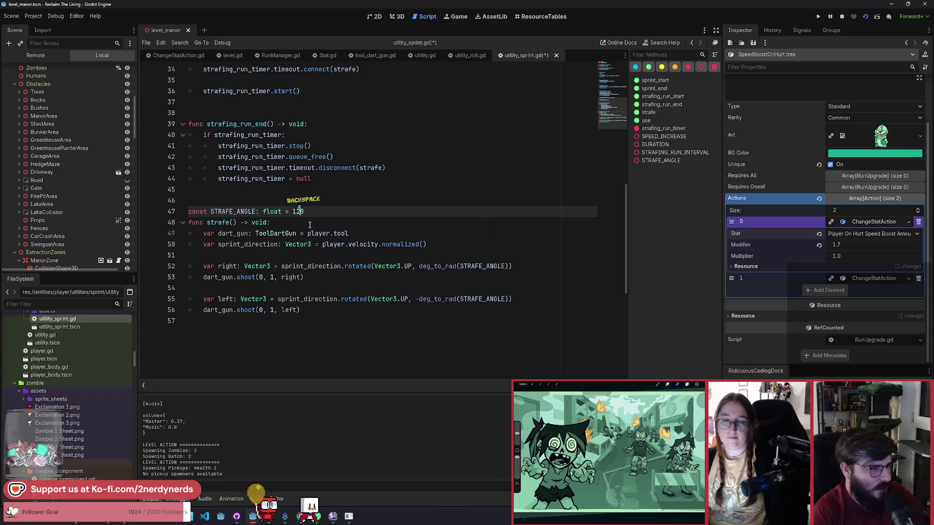
key("alt+Tab")
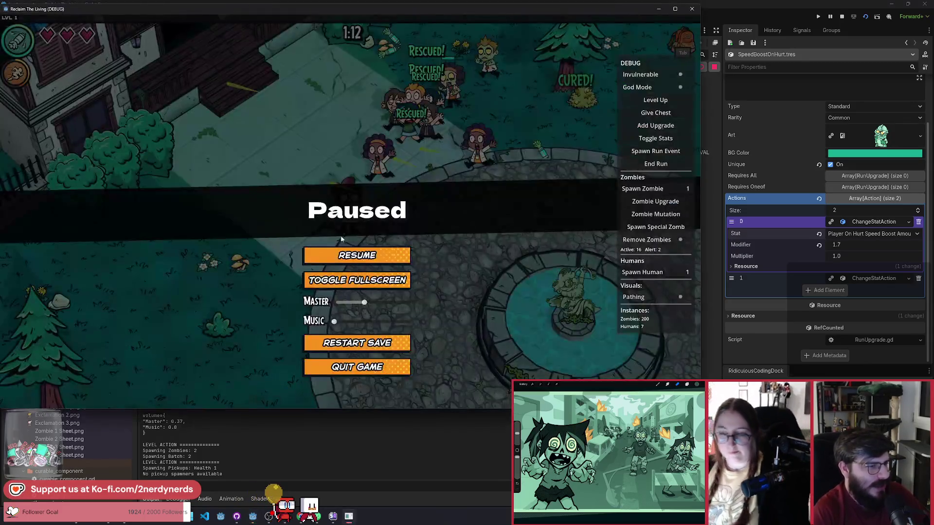
key("Escape")
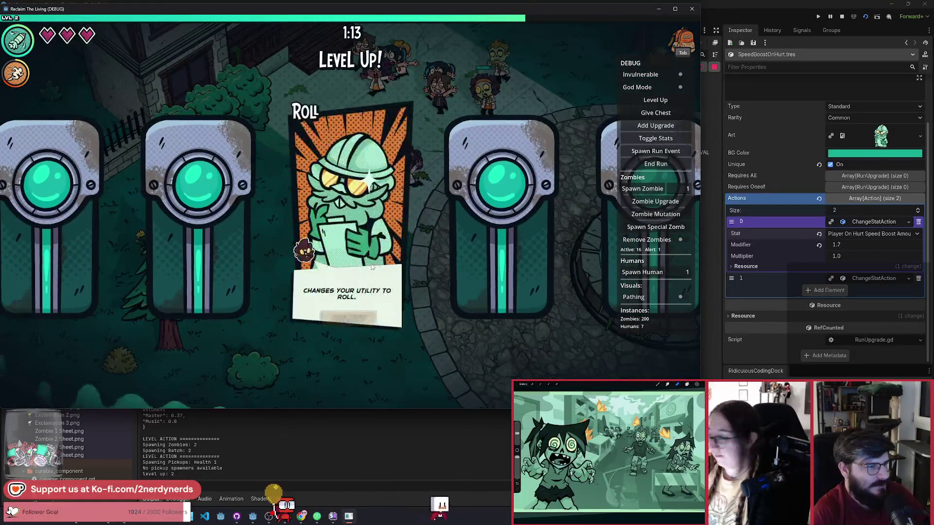
Dismiss the level-up card and walk north-east across the plaza toward the swings.
left_click(361, 319)
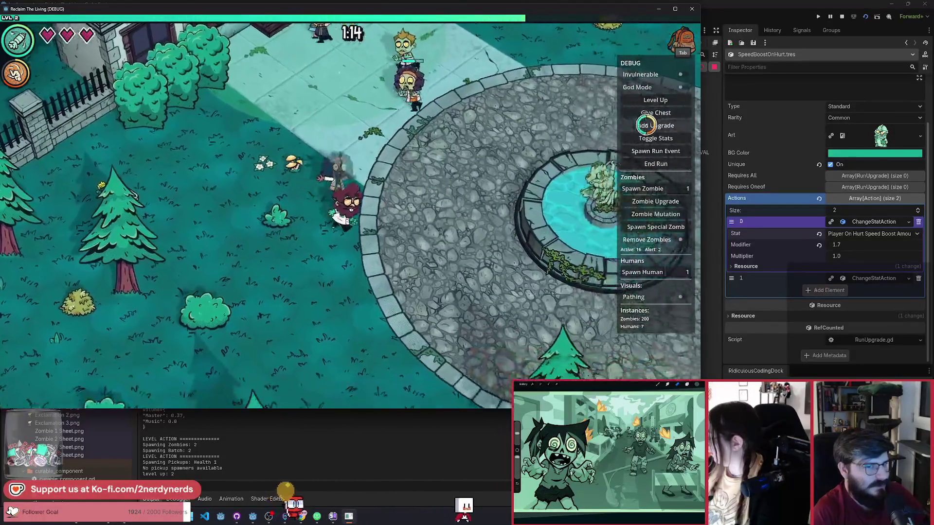
left_click(643, 122)
left_click(641, 122)
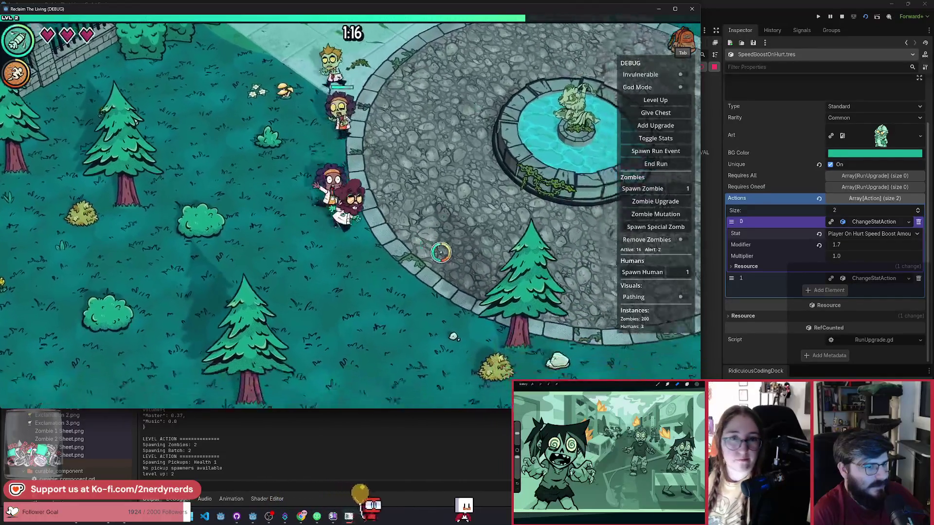
key("d")
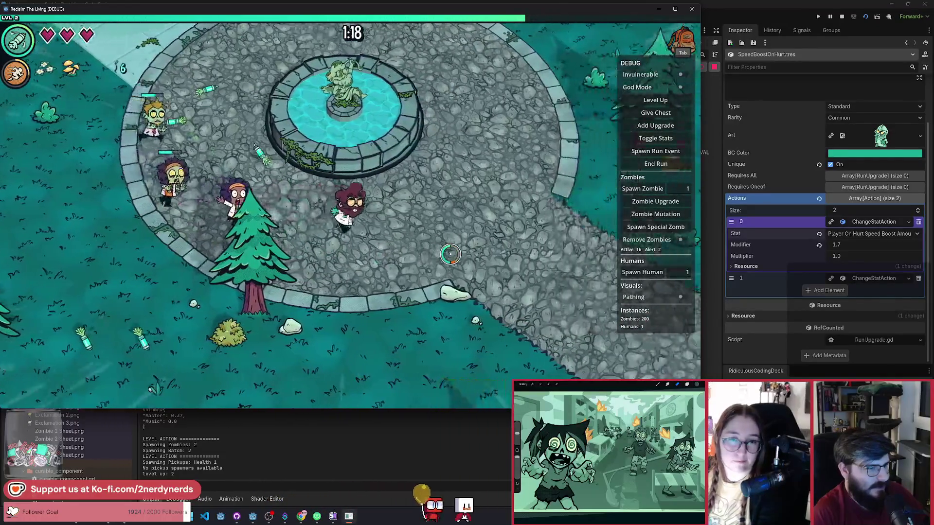
key("d")
key("w")
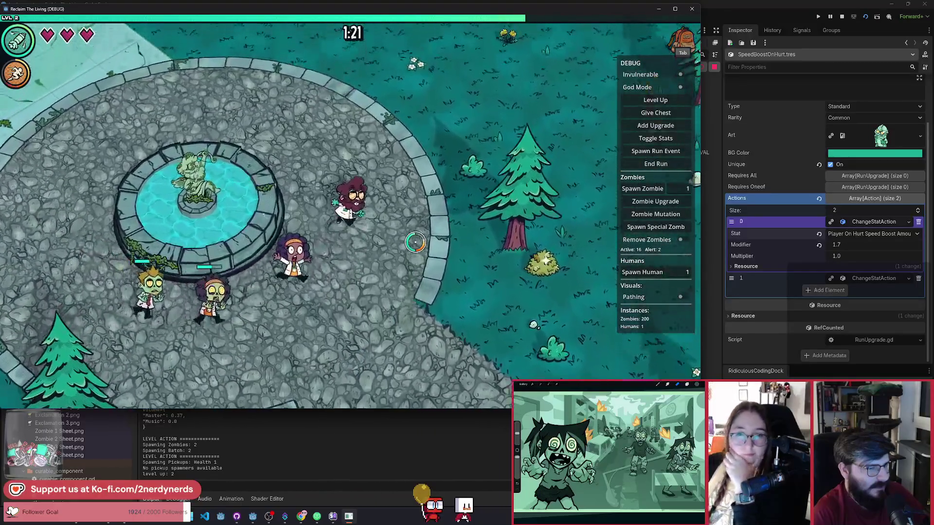
key("w")
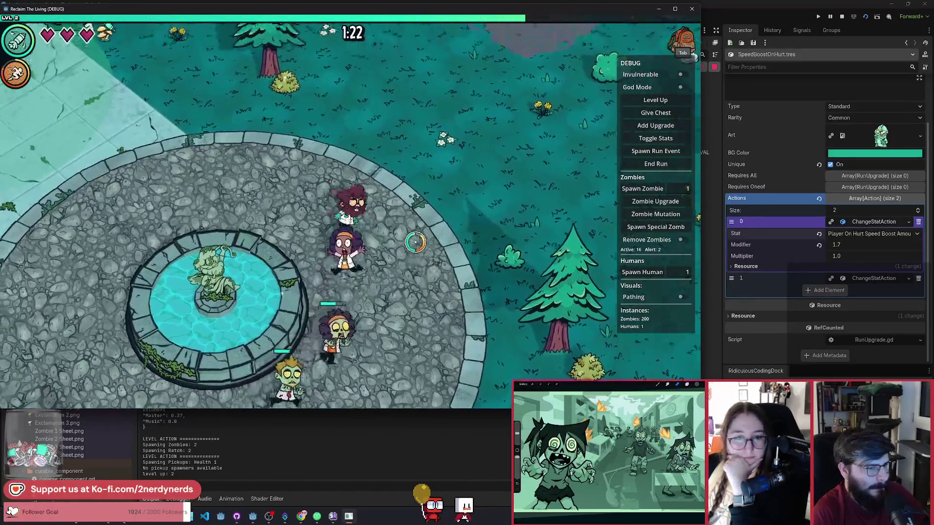
key("w")
key("d")
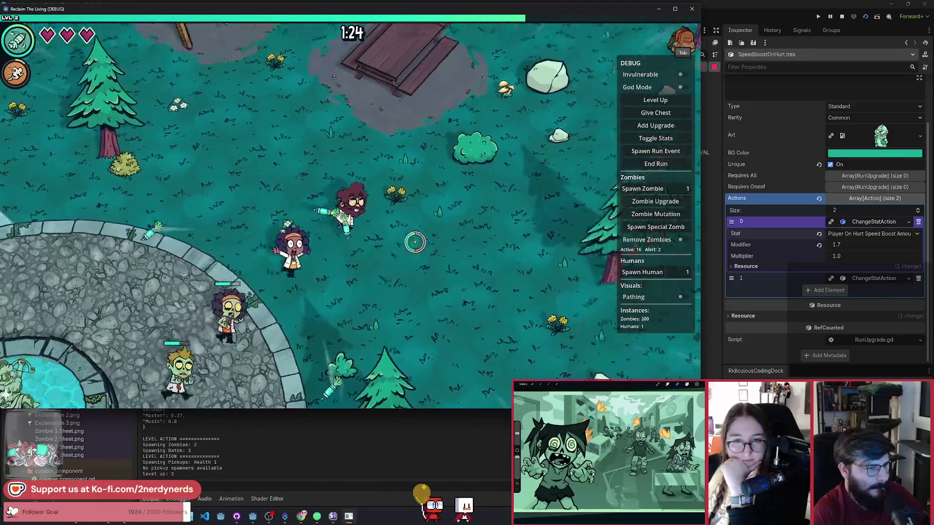
key("w")
key("d")
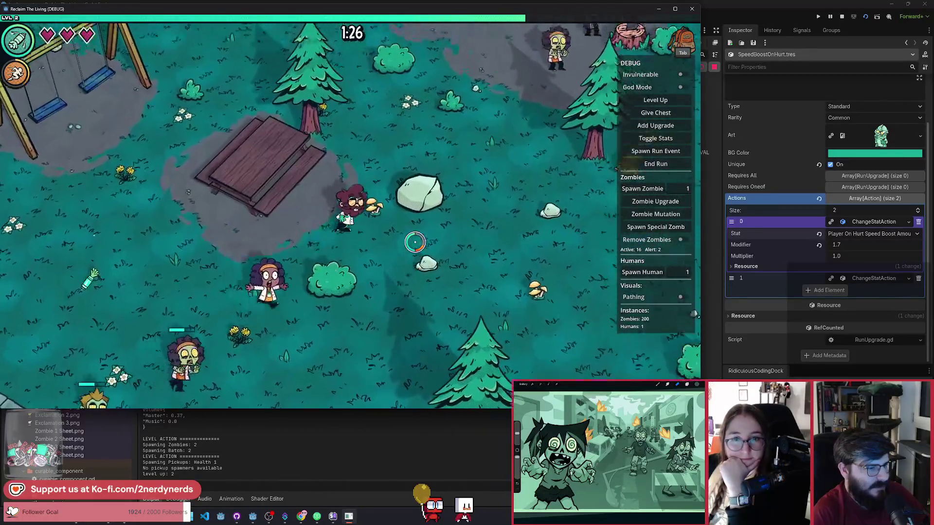
key("w")
key("a")
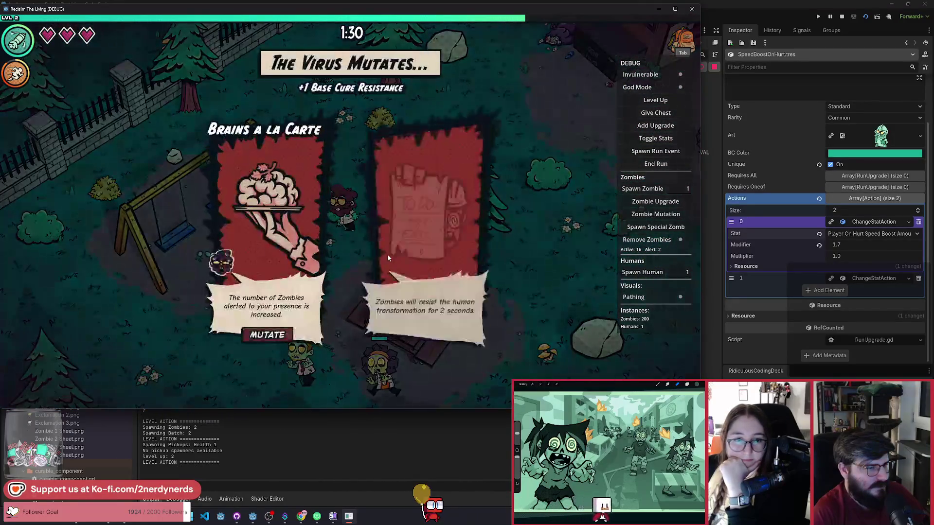
Accept the offered mutation and walk south past the swings toward the fountain plaza.
left_click(252, 334)
key("s")
key("a")
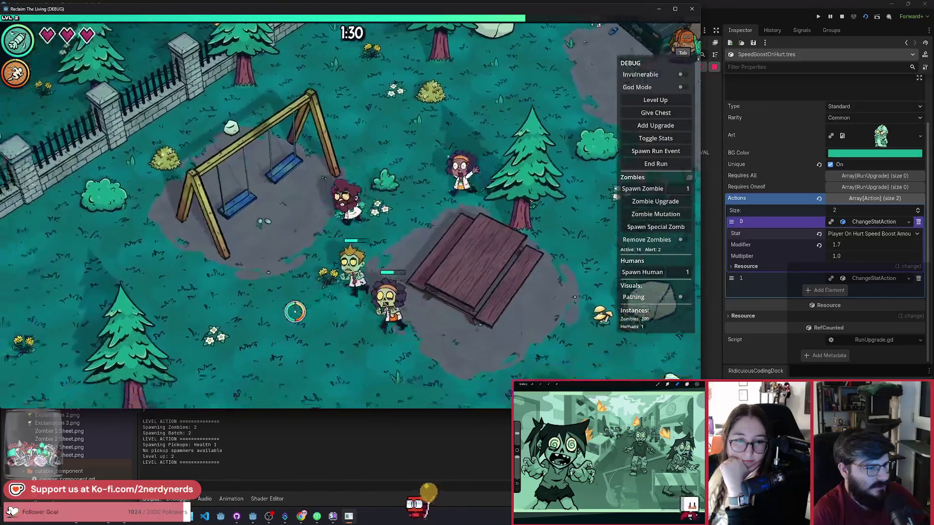
key("s")
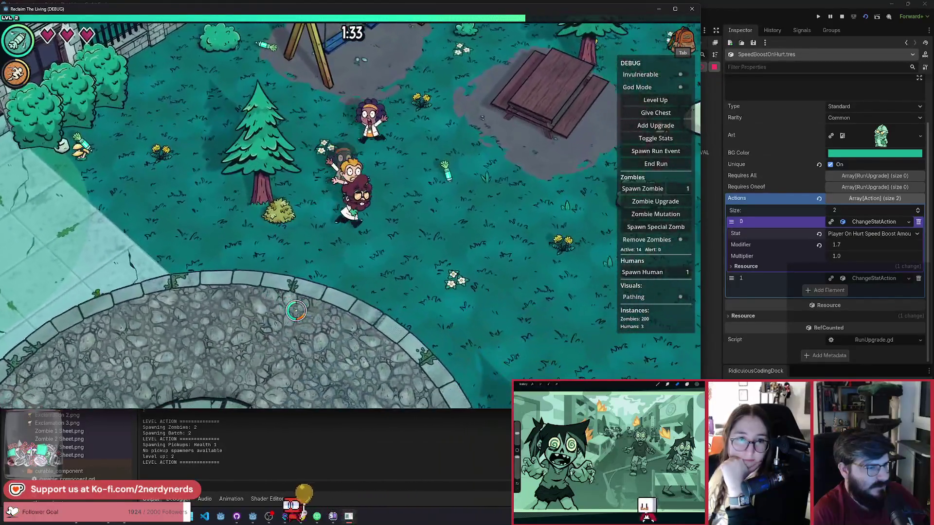
key("s")
key("d")
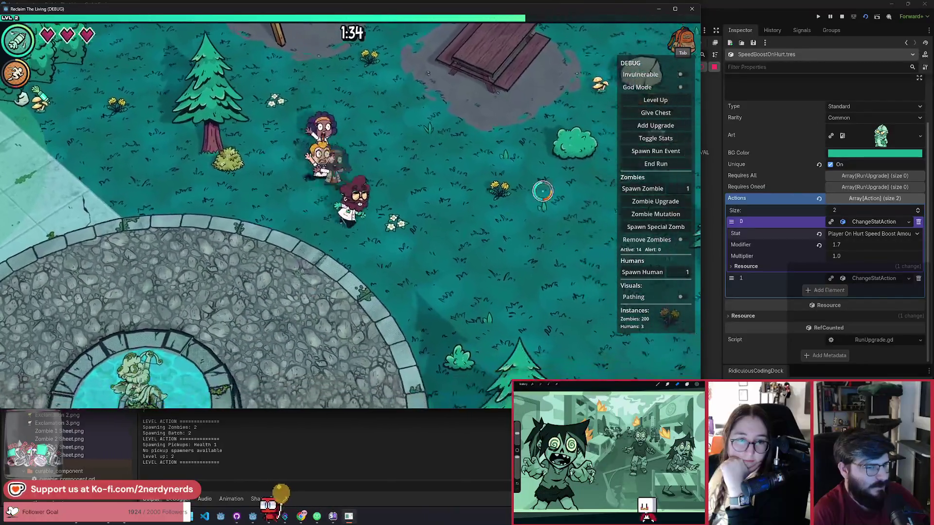
key("w")
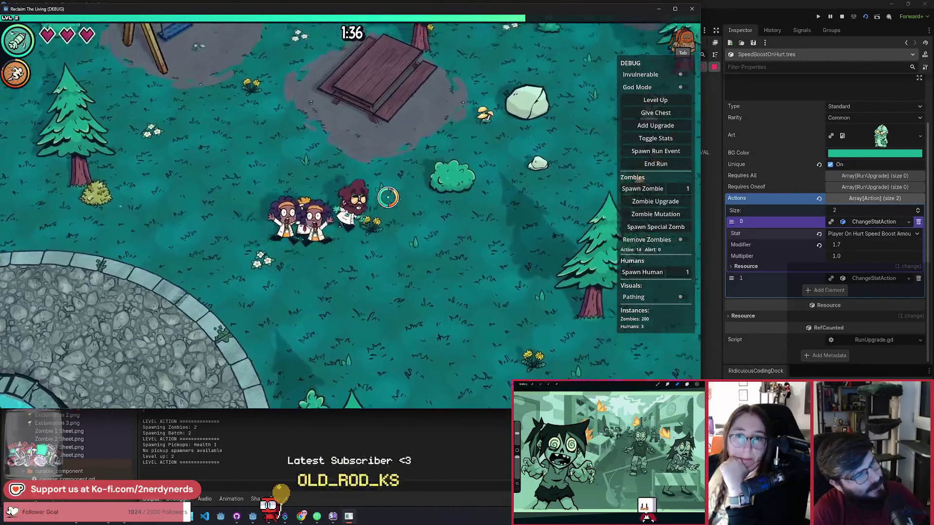
key("s")
key("a")
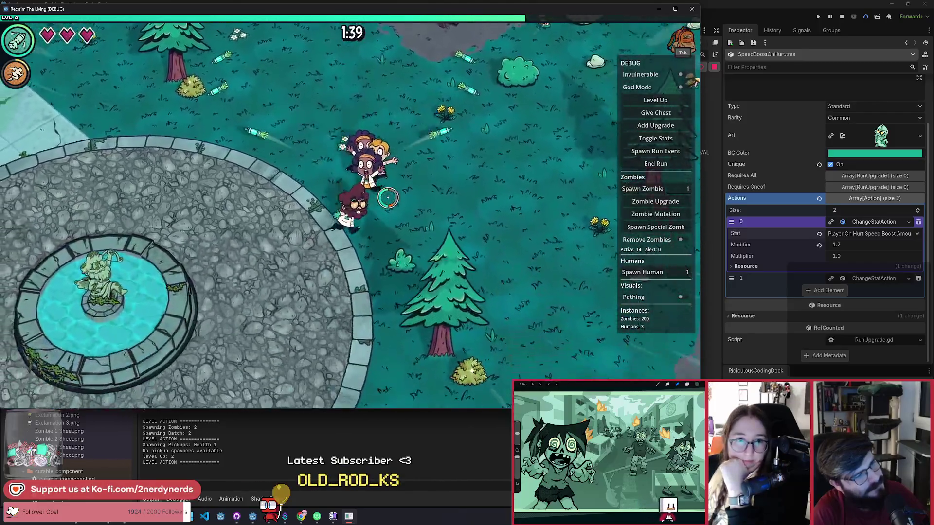
key("s")
key("a")
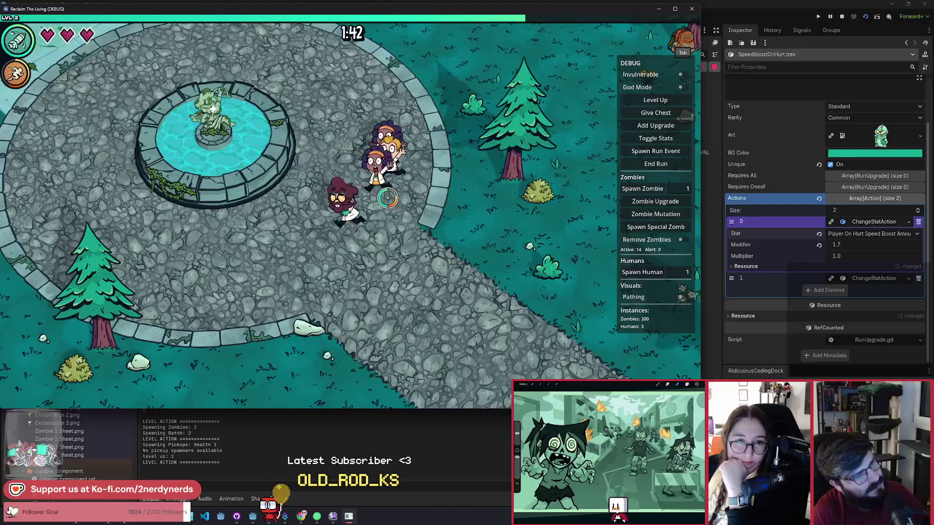
Lead zombies left, then right past the fountain, pause, and return to utility_sprint.gd.
key("a")
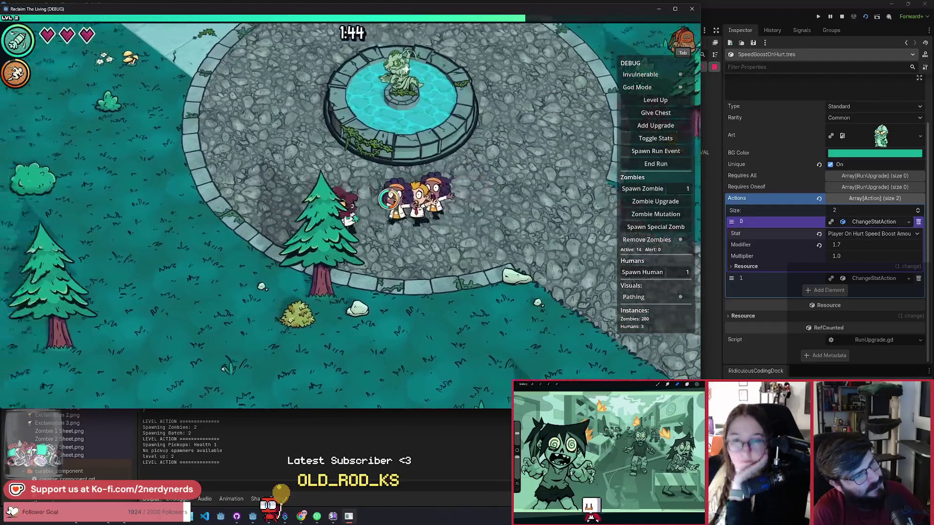
key("w")
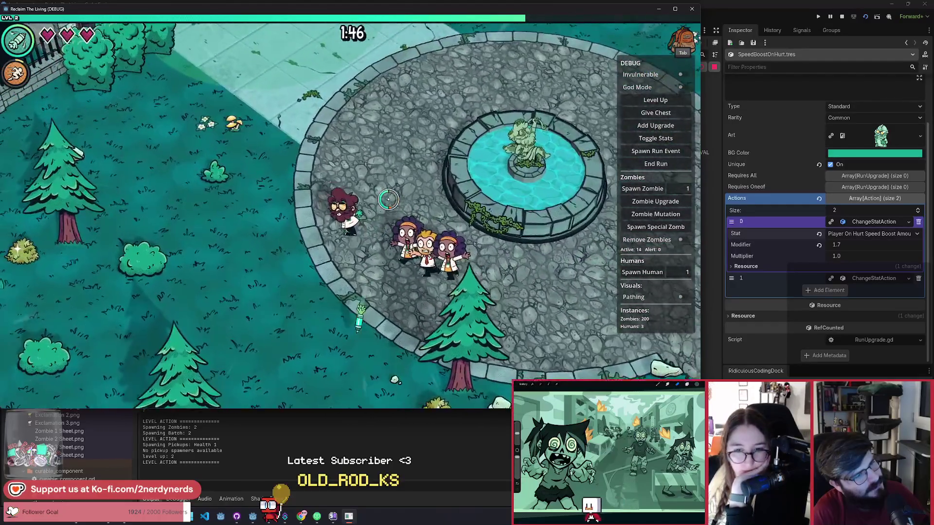
key("w")
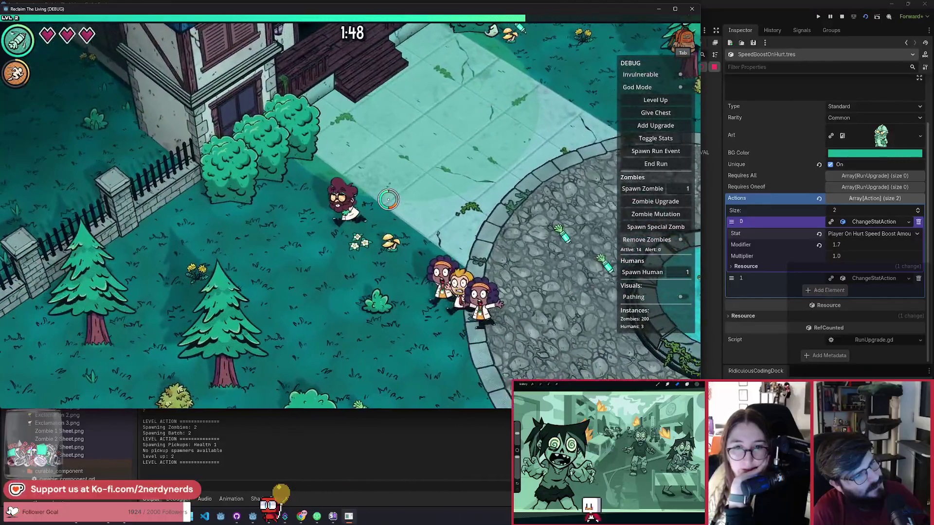
key("d")
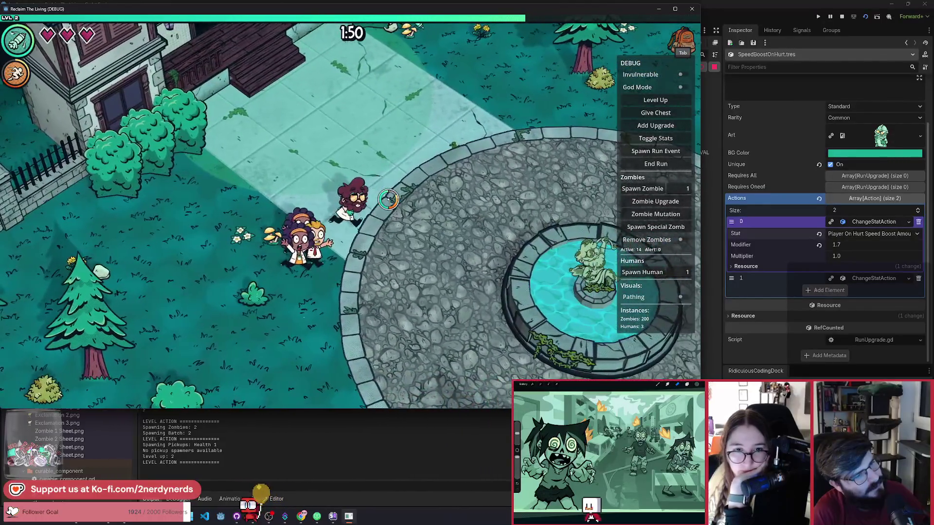
key("d")
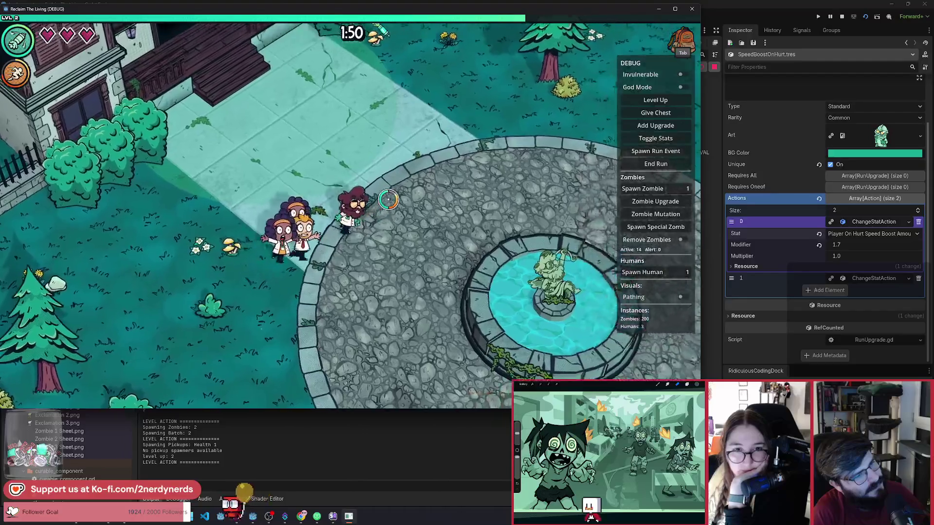
key("w")
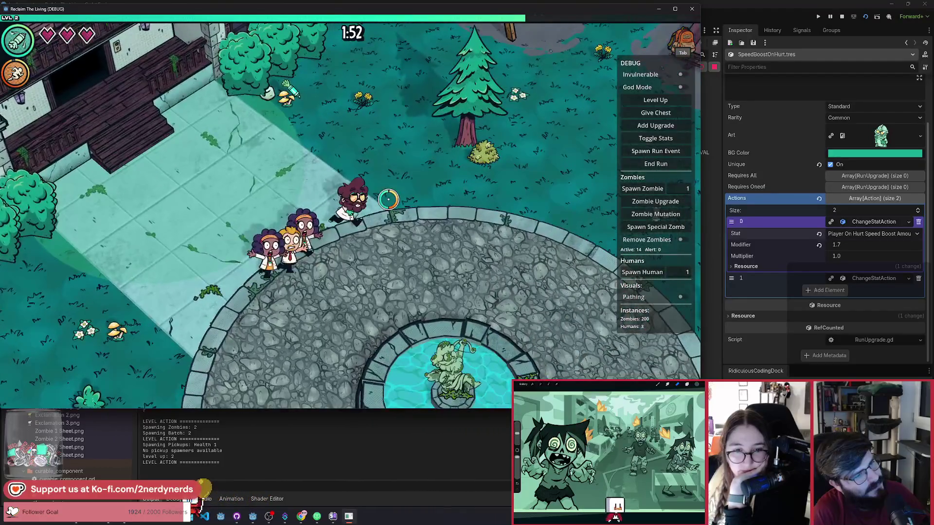
key("d")
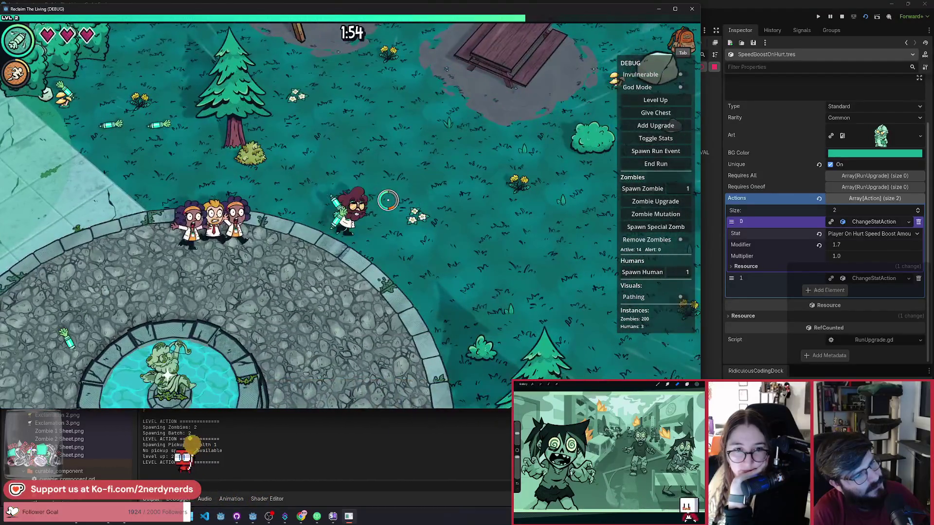
key("d")
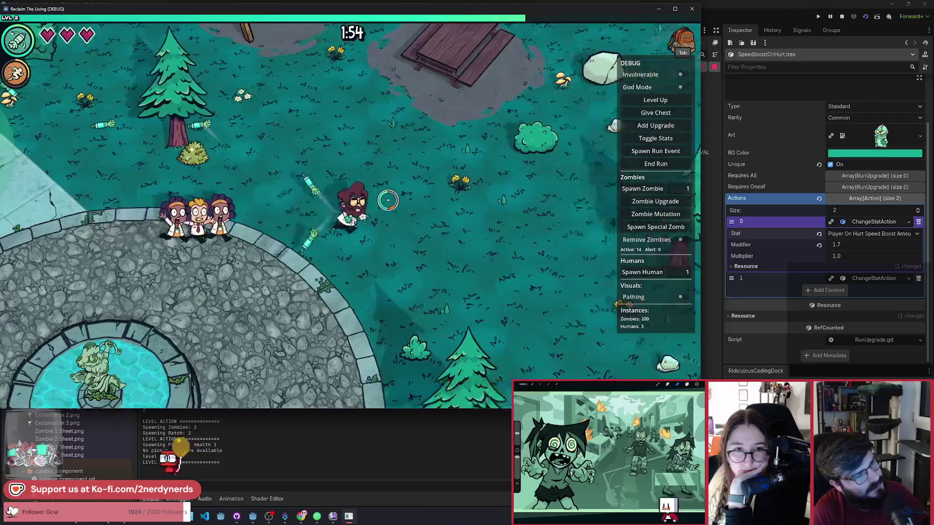
key("Escape")
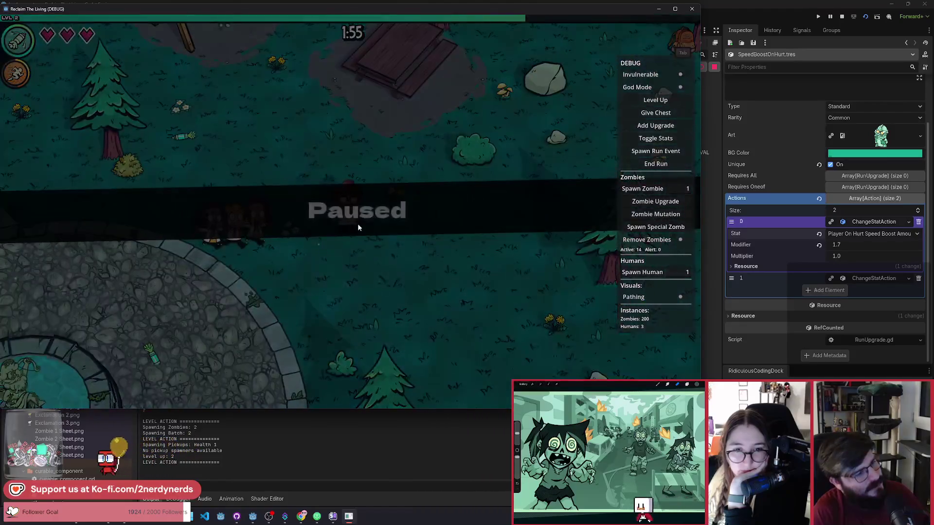
key("alt+Tab")
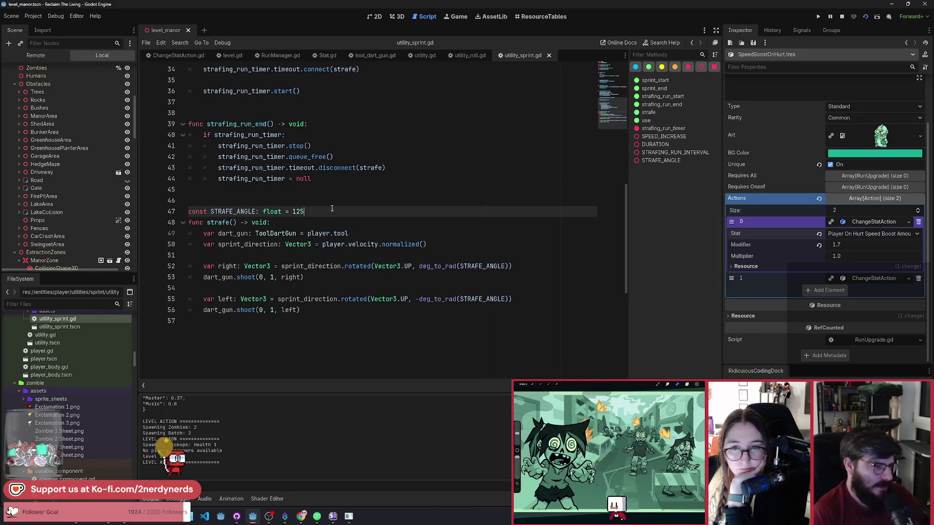
Add 'var strafe_side_flip: bool = false' below STRAFE_ANGLE and save.
key("Return")
type("var s")
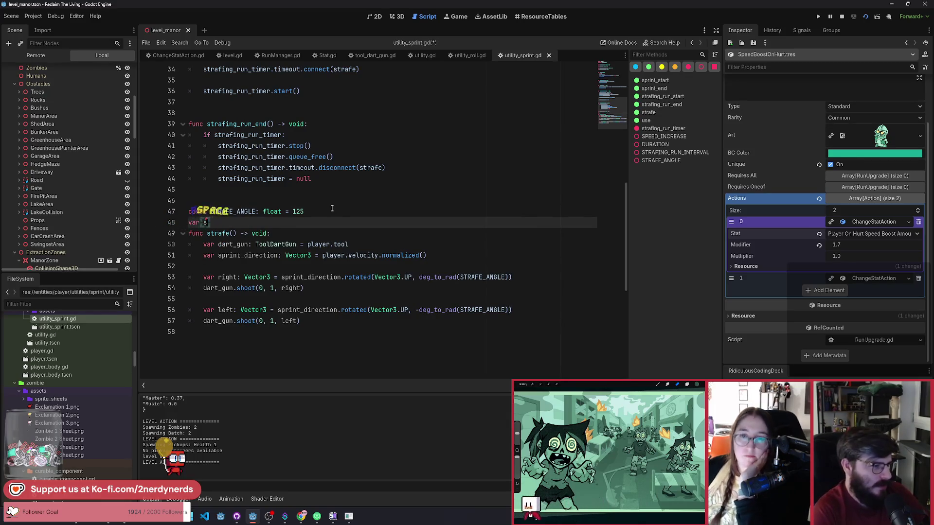
type("tr")
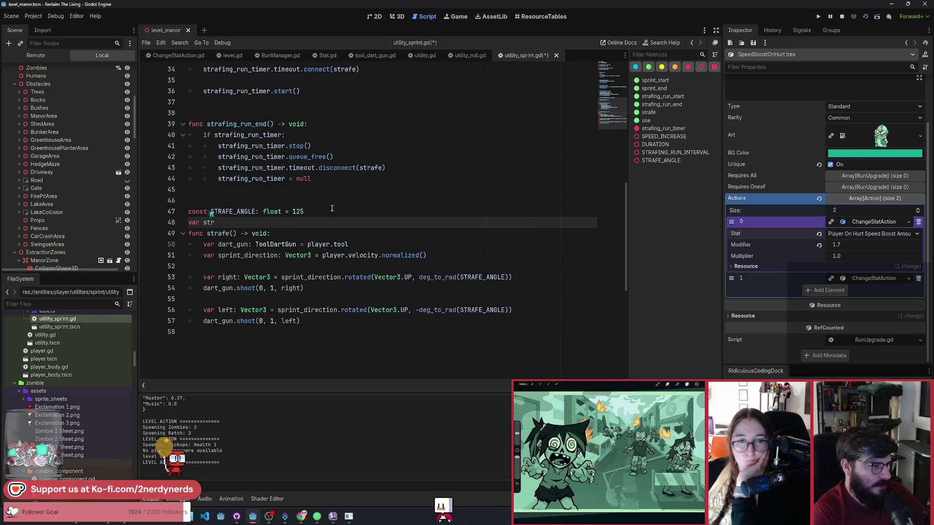
type("afe_side")
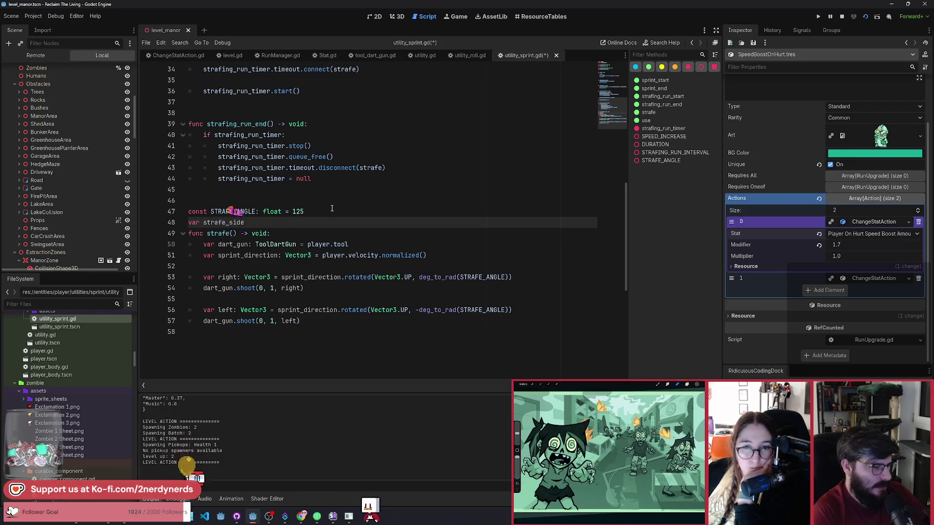
type(":")
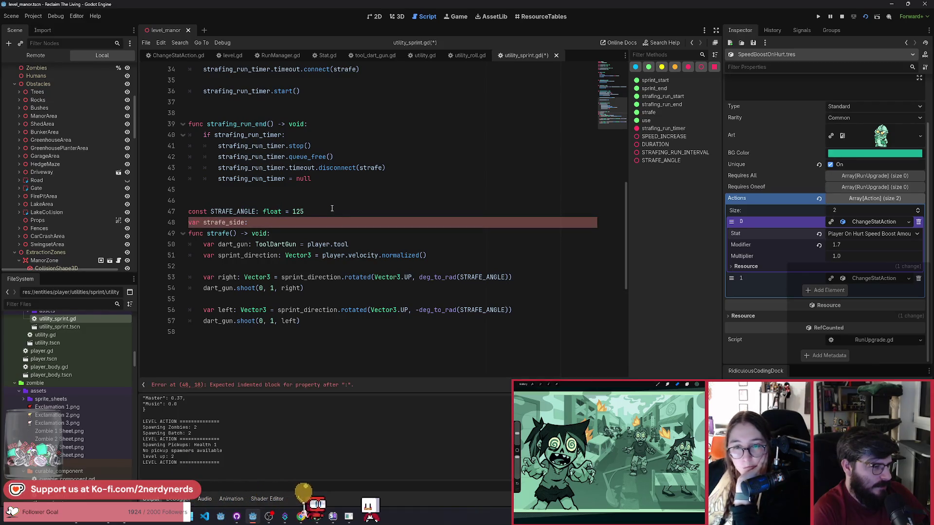
key("BackSpace")
key("BackSpace")
key("BackSpace")
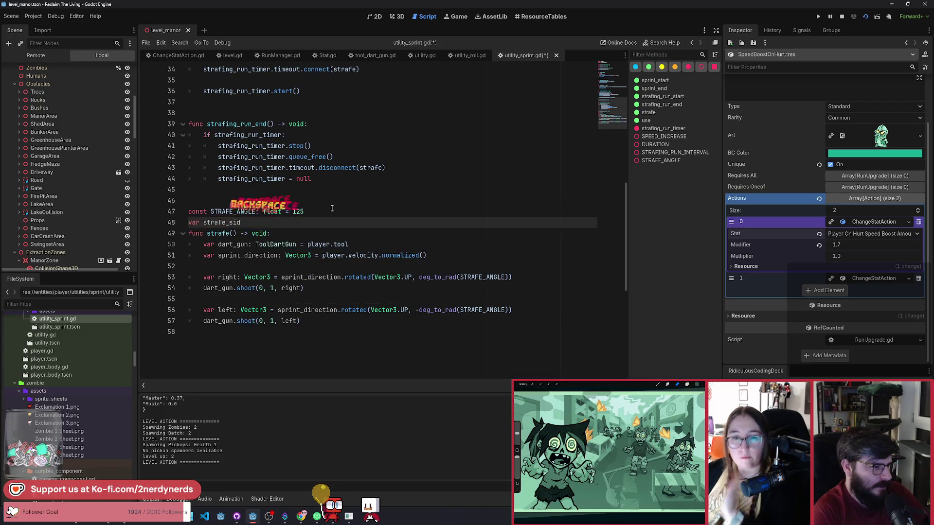
type("e_f")
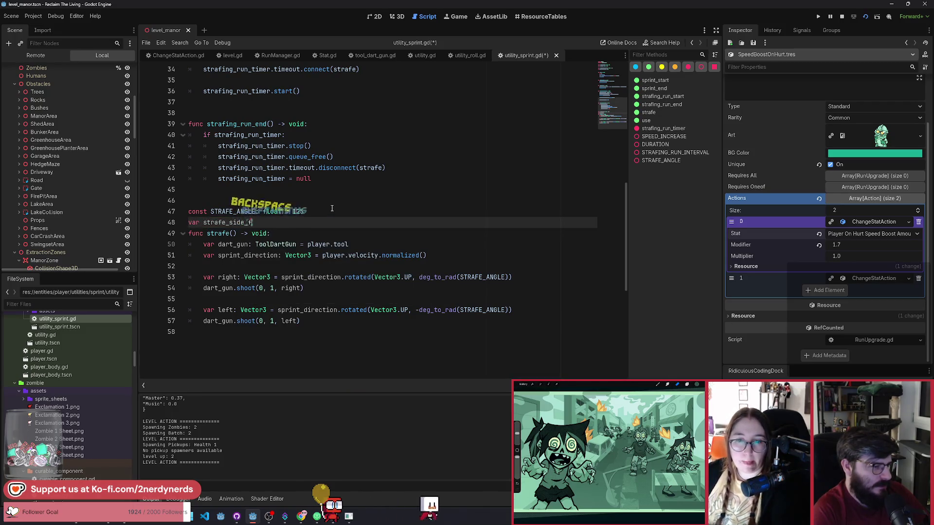
type("li")
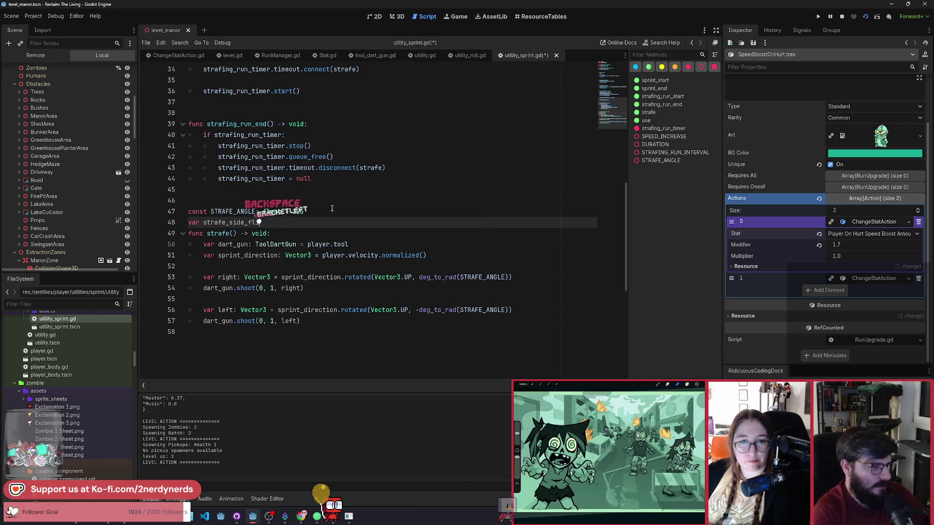
type("p: b")
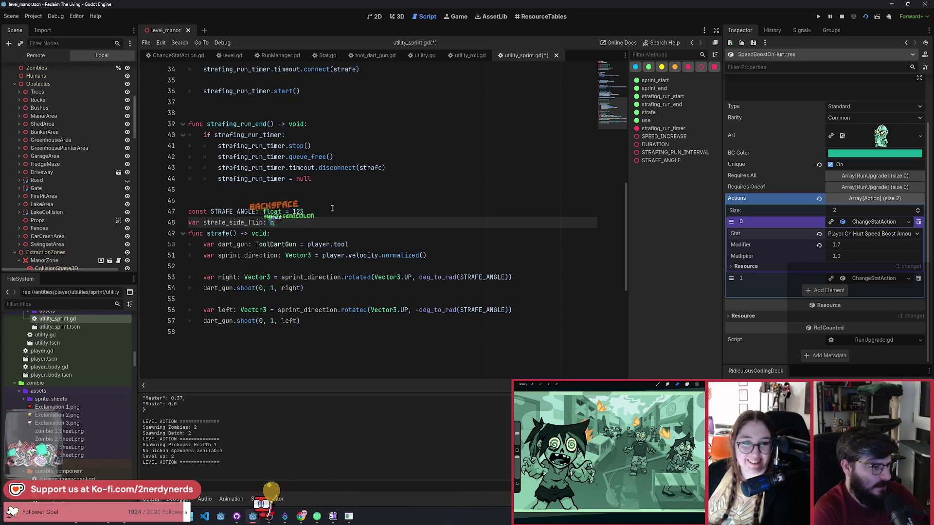
type("ool = false")
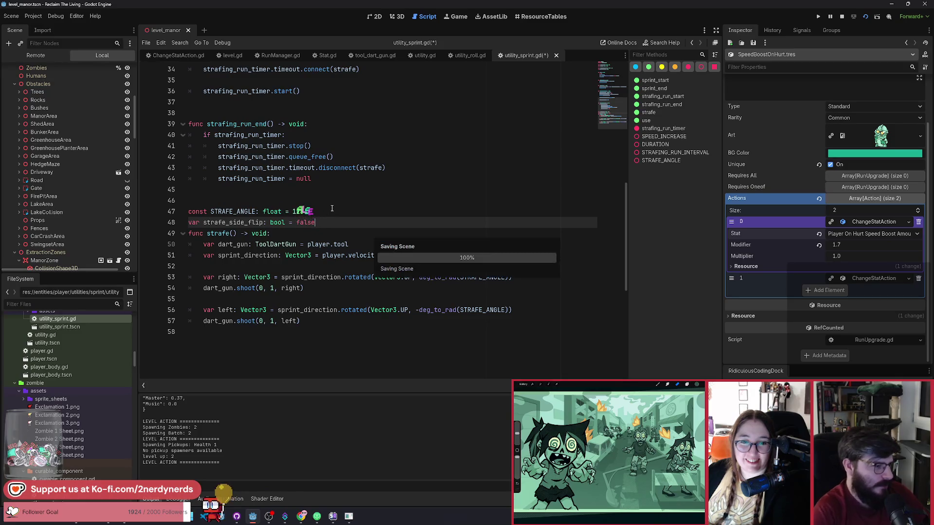
key("ctrl+s")
Wrap the right-side shot lines in an if strafe_side_flip branch followed by else:.
left_click(347, 264)
key("Return")
type("if str")
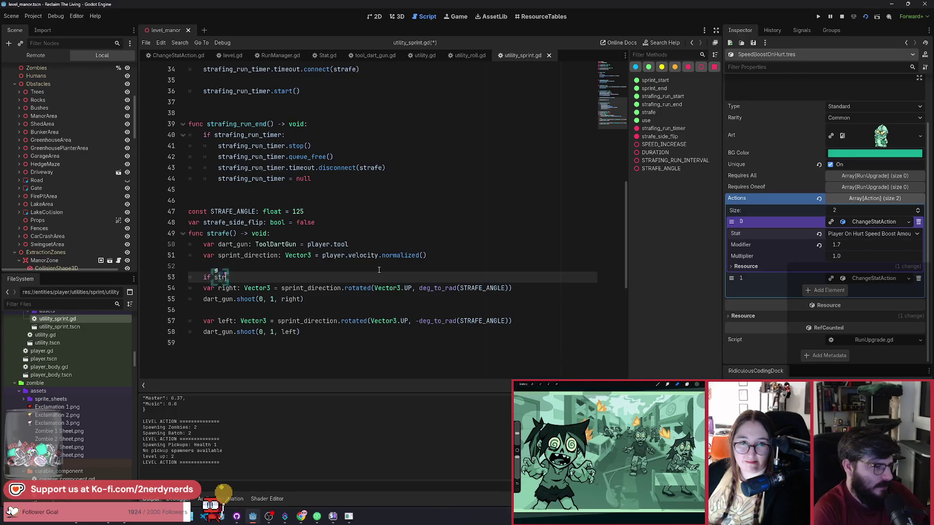
type("a")
key("Down")
key("Return")
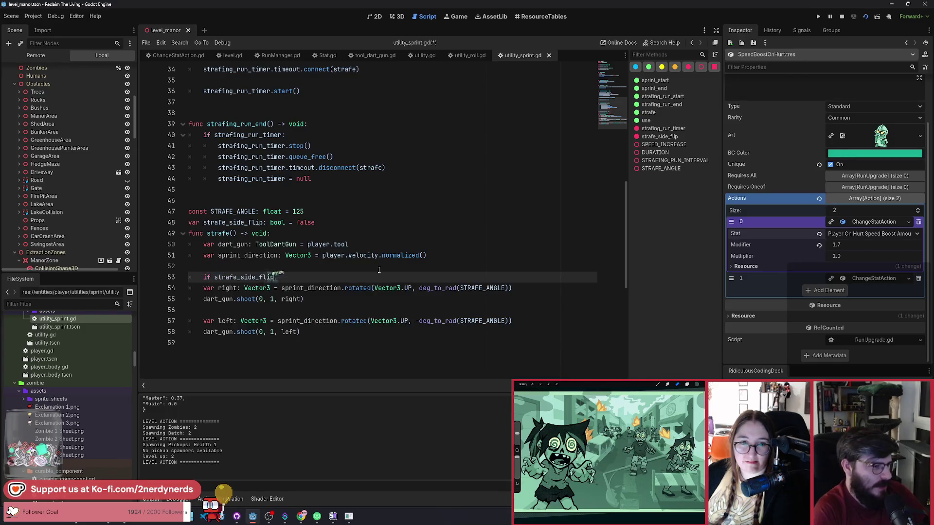
mouse_move(190, 288)
left_mouse_down()
mouse_move(190, 299)
mouse_move(246, 303)
left_mouse_up()
key("Tab")
left_click(353, 299)
key("Return")
key("BackSpace")
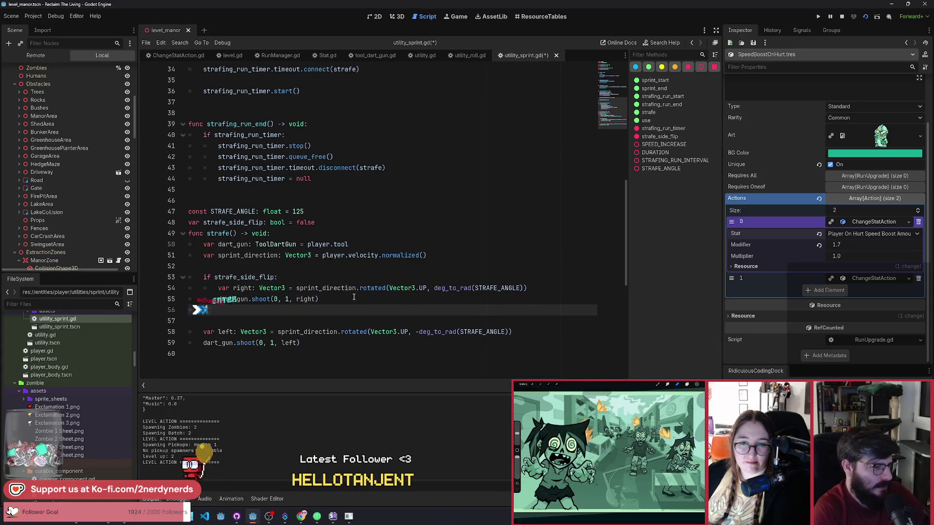
type("else:")
Indent the left-side shot under else and add 'strafe_side_flip = !strafe_side_flip' after the branch.
left_click_drag(317, 343, 190, 328)
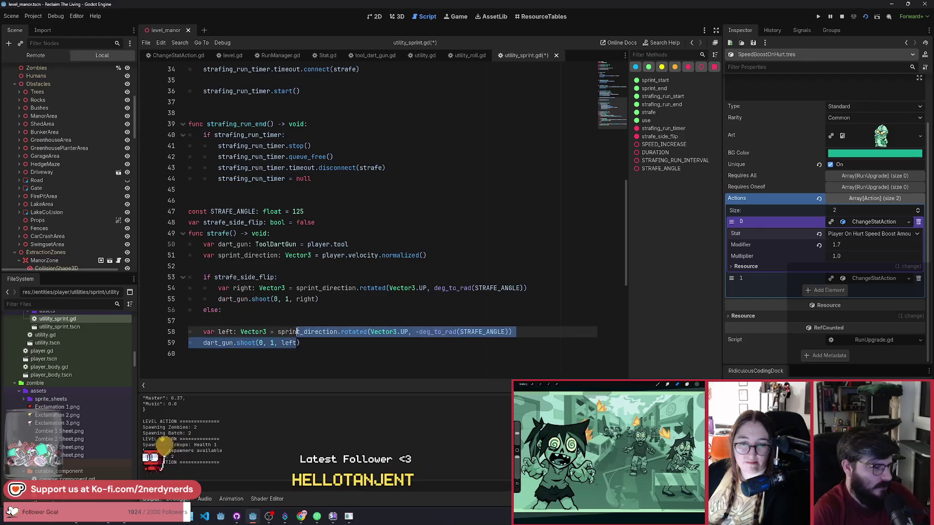
key("Tab")
left_click(288, 320)
key("BackSpace")
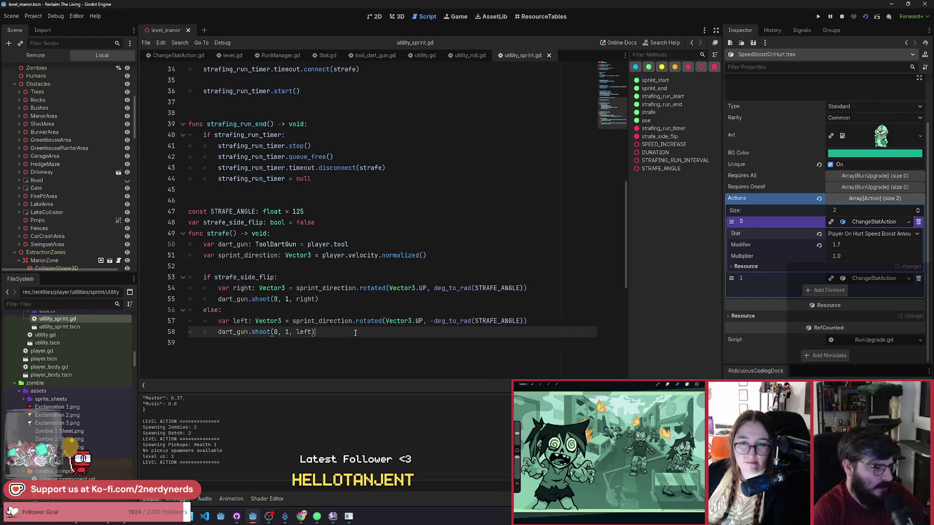
left_click(352, 333)
key("Return")
key("Return")
key("BackSpace")
type("stra")
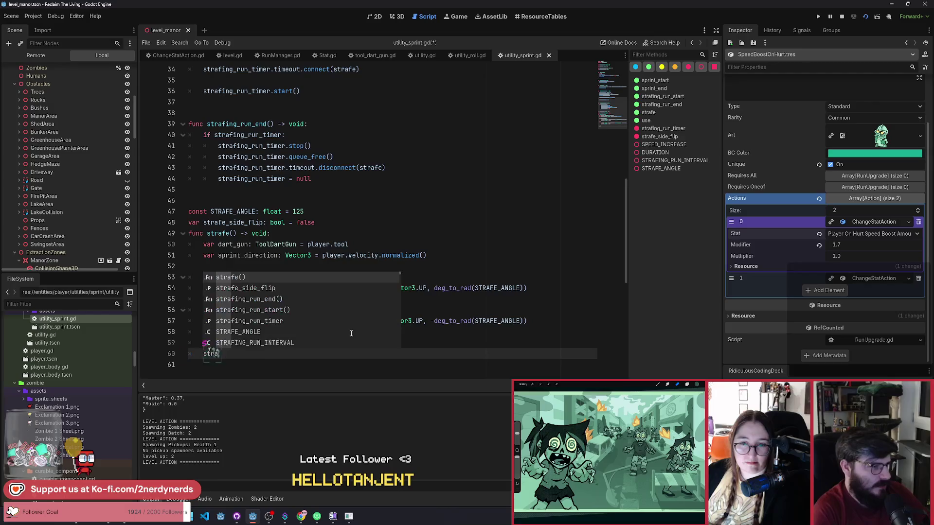
key("Down")
key("Return")
type("!")
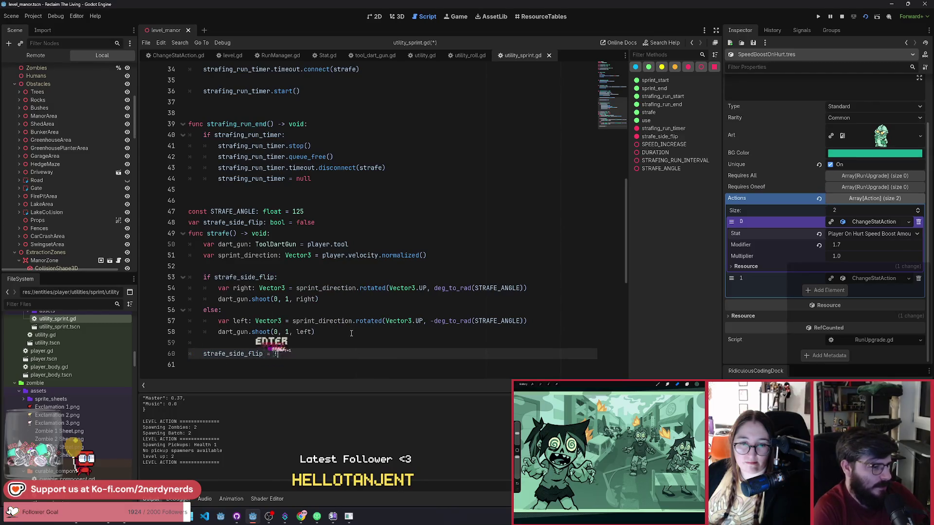
type("stra")
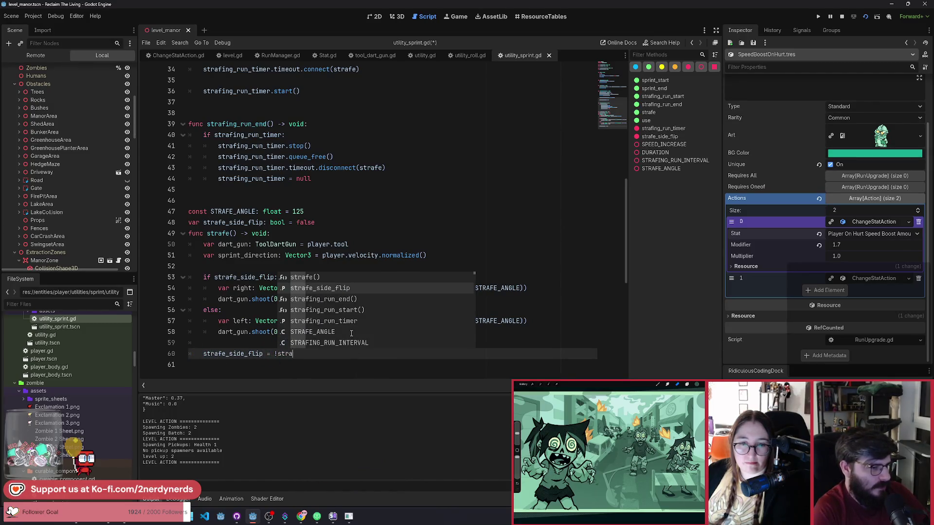
key("Return")
left_click(355, 337)
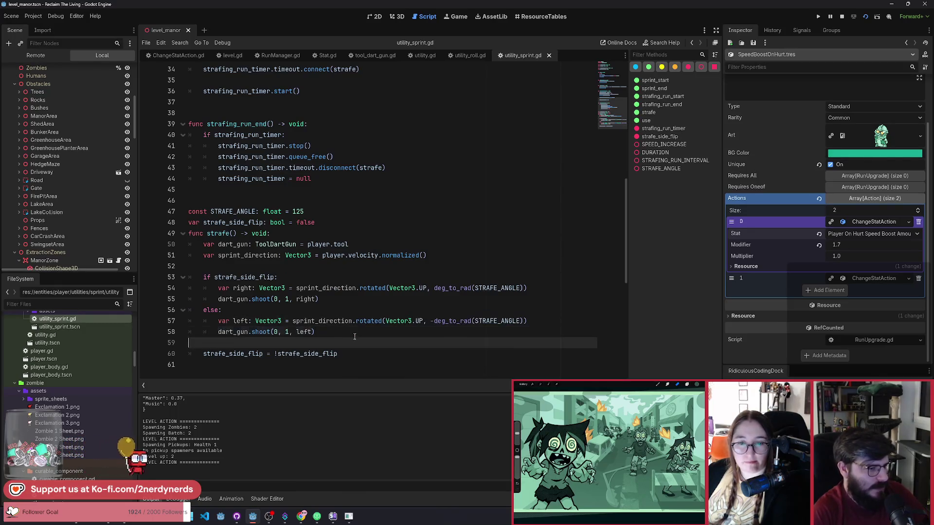
Change STRAFING_RUN_INTERVAL on line 7 from 0.4 to 0.2 and save the script.
left_click(616, 71)
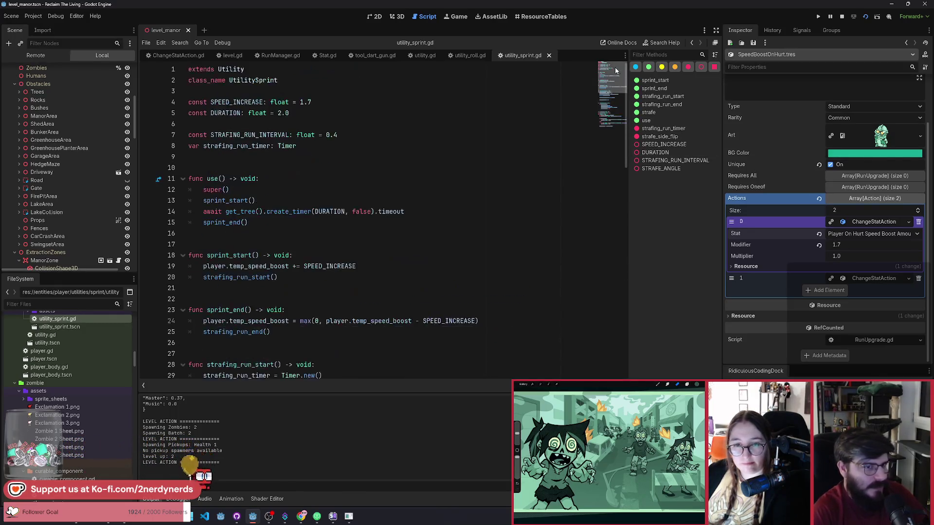
left_click(337, 135)
key("BackSpace")
type("2")
key("ctrl+s")
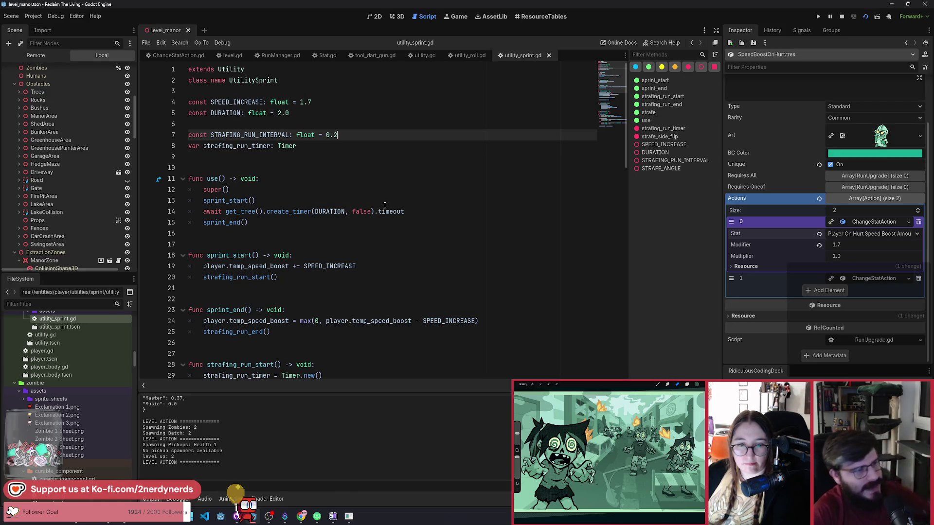
Launch the game, dismiss the Ferret Manor welcome panel, and grant Sprint plus another debug upgrade.
left_click(864, 20)
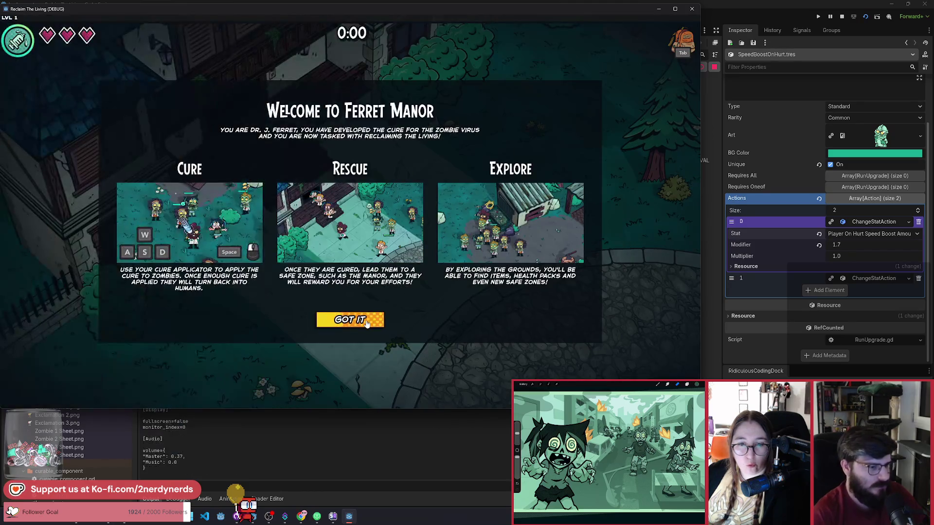
left_click(375, 320)
left_click(676, 128)
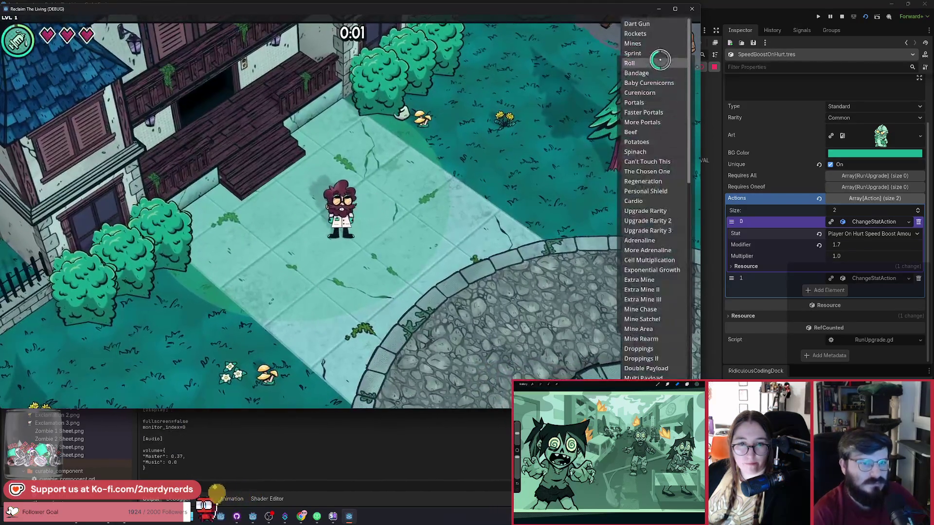
left_click(671, 54)
left_click(670, 127)
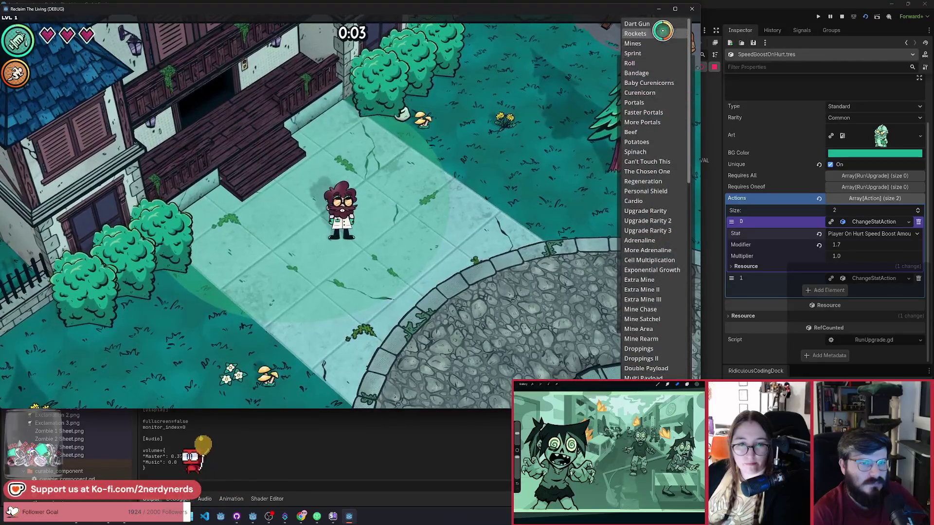
left_click(676, 45)
Walk right and up-right toward the picnic table while strafe darts fire.
key("d")
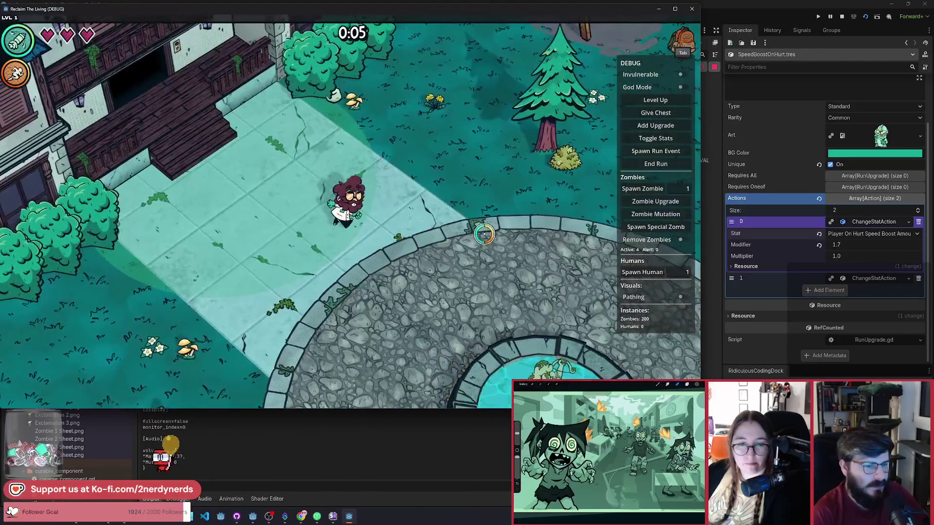
key("d")
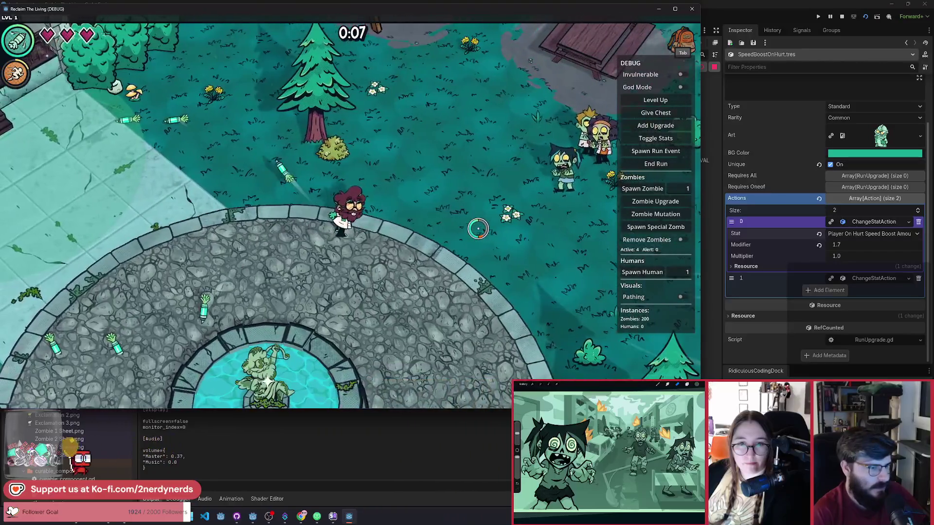
key("d")
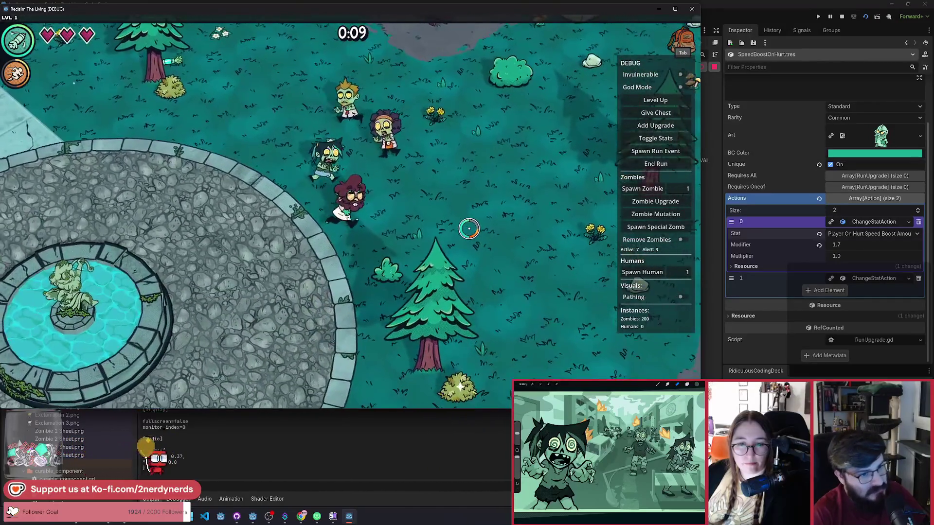
key("d")
key("w")
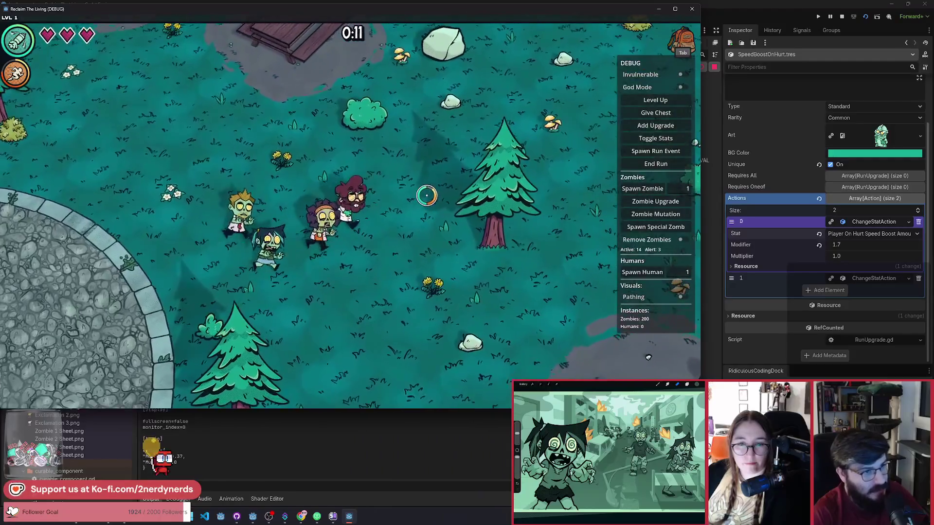
key("d")
key("w")
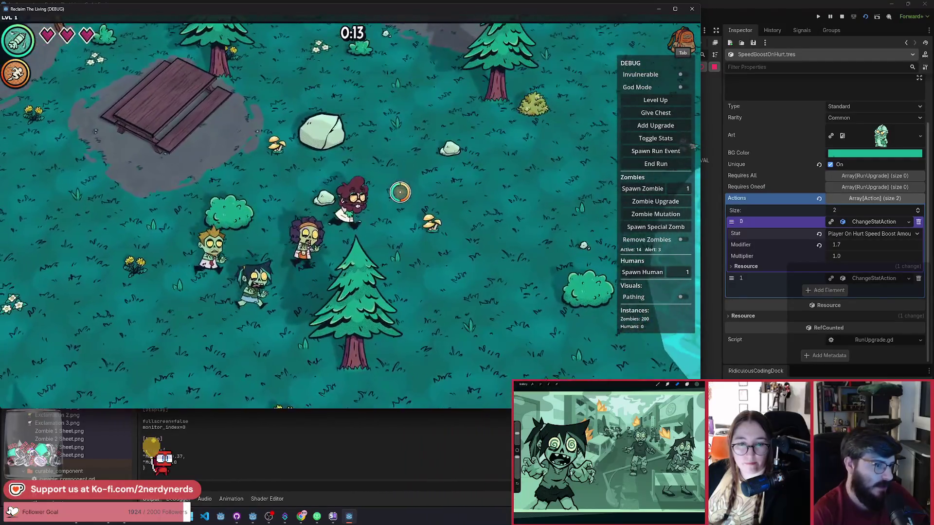
key("w")
key("d")
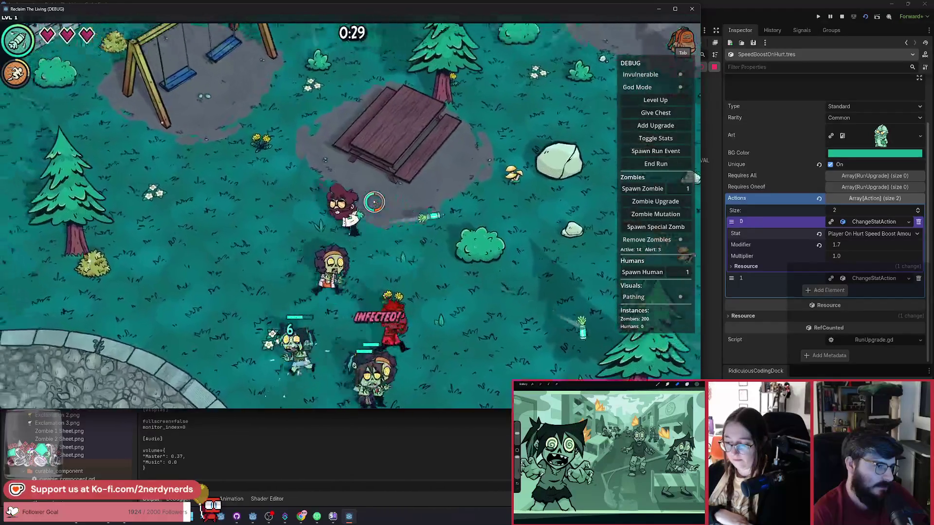
Walk left and down-left across the grass, then up-right past the fountain along the path.
key("a")
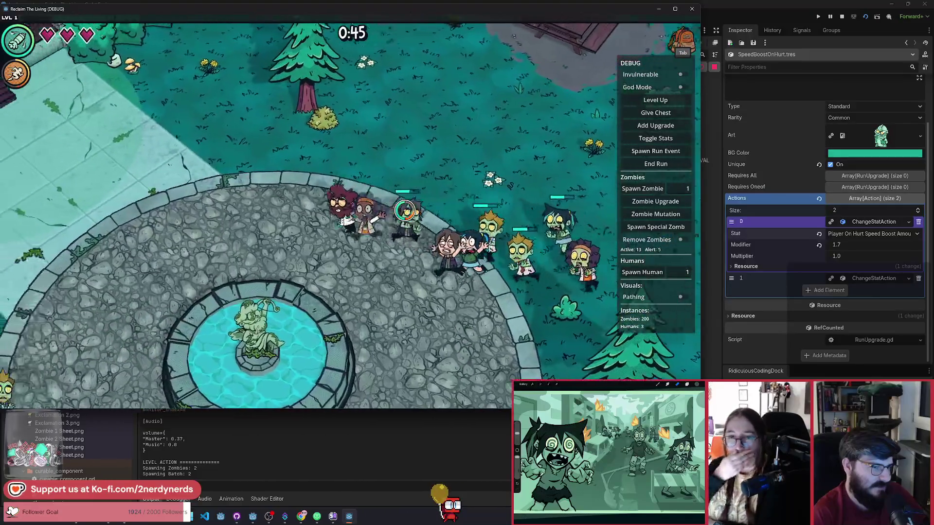
key("s")
key("a")
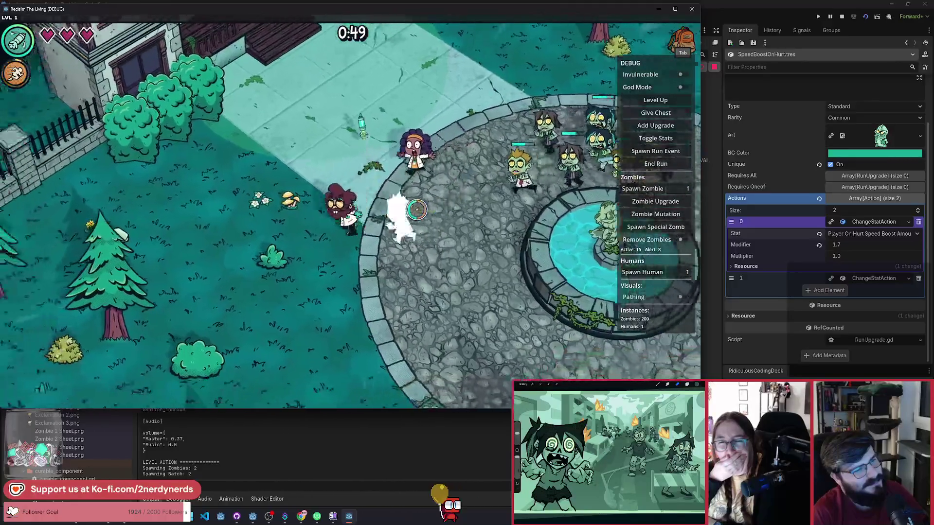
key("s")
key("a")
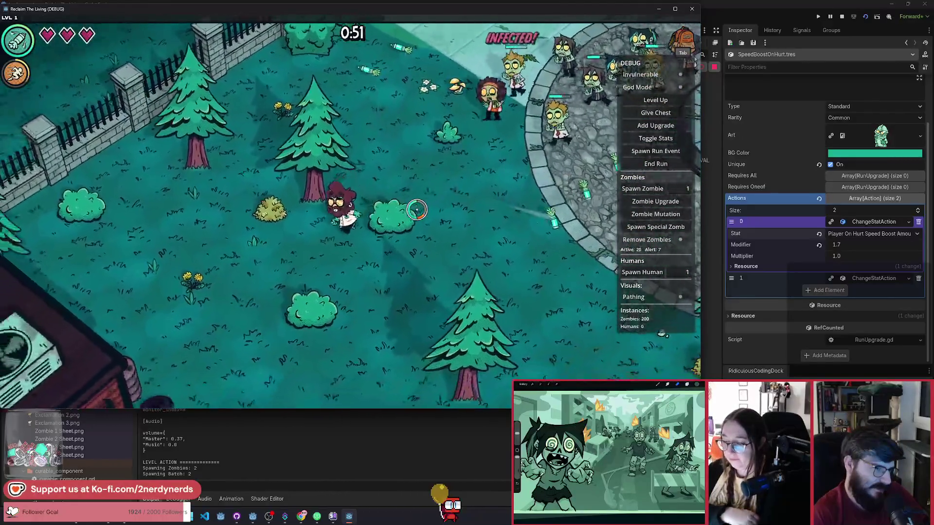
key("s")
key("d")
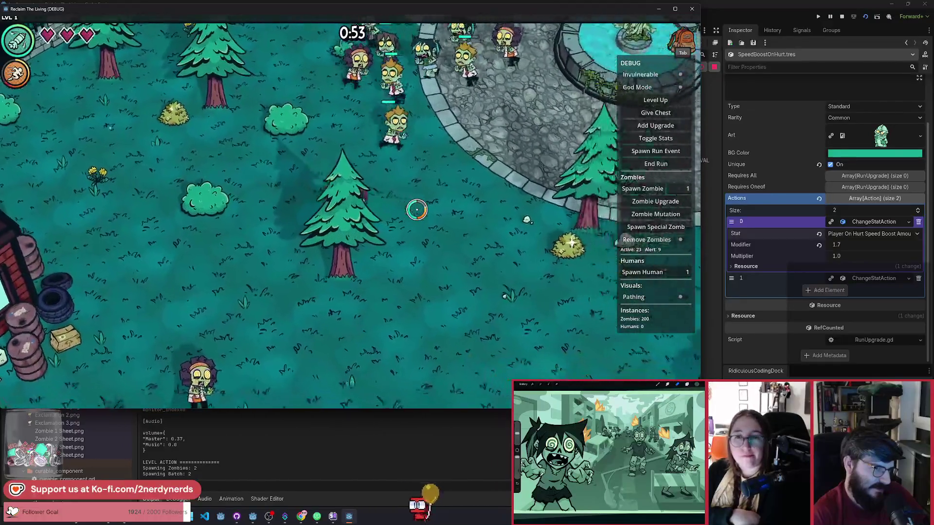
key("d")
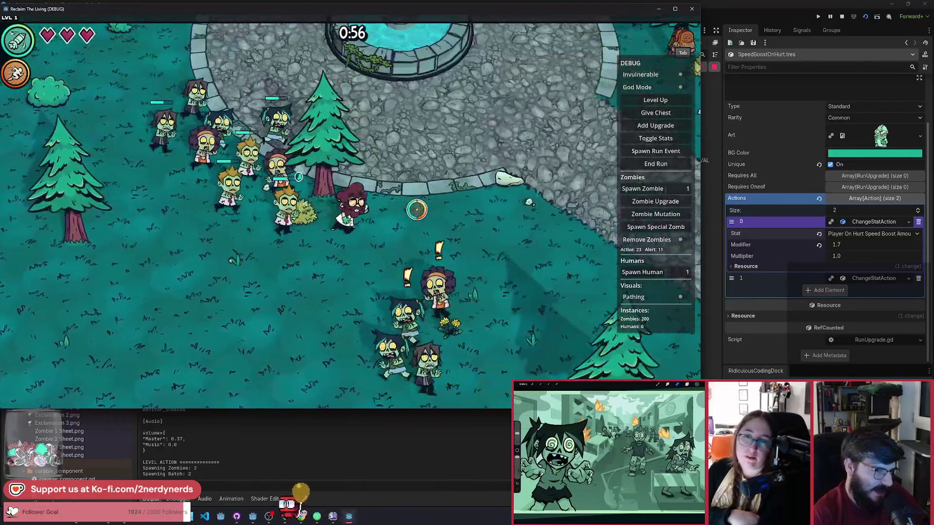
key("w")
key("d")
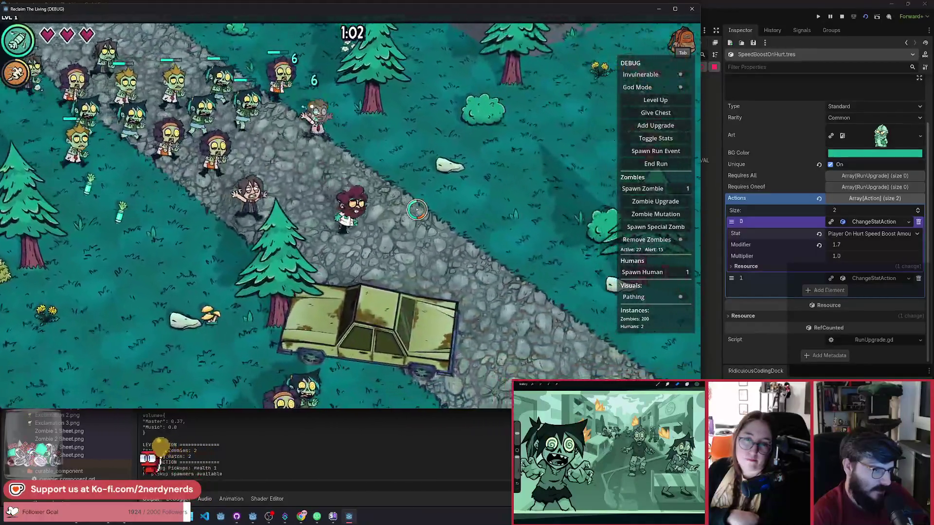
key("w")
key("d")
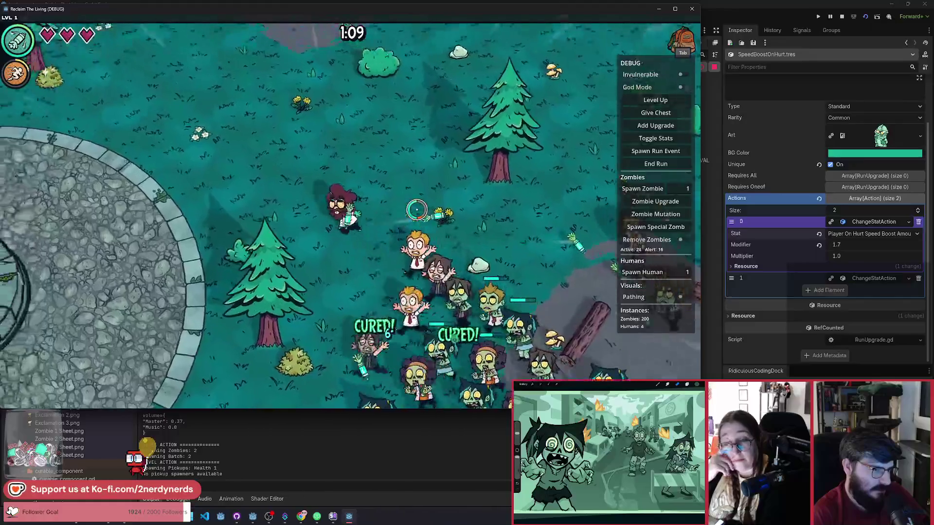
Head back down past the fountain, review upgrades in the inventory, and continue down the stone path.
key("a")
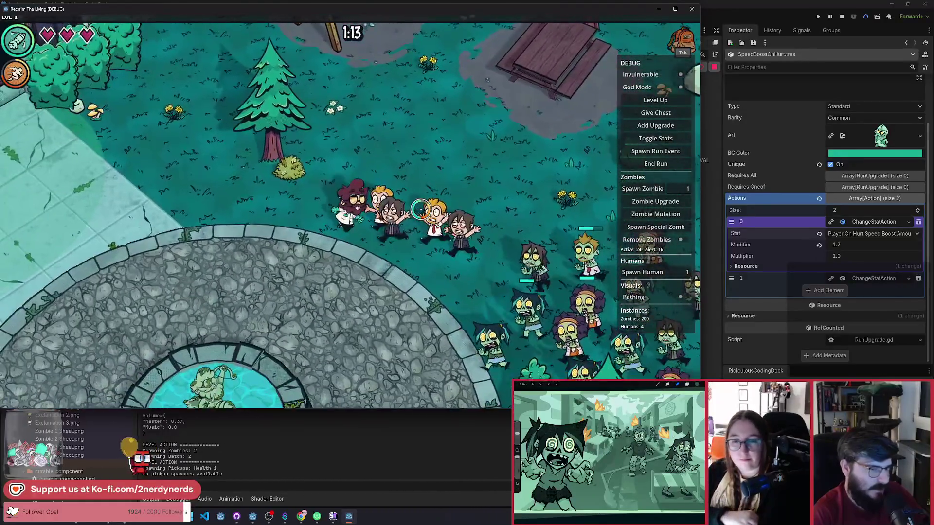
key("a")
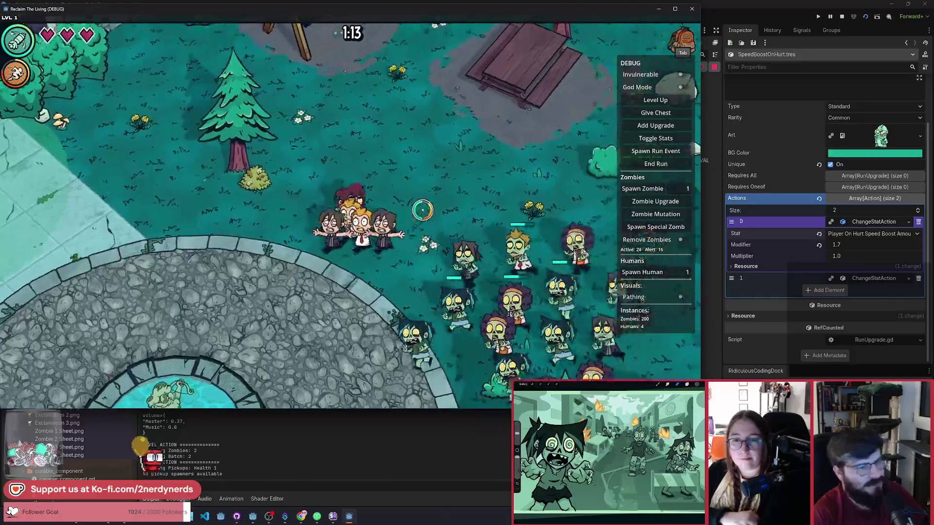
key("a")
key("s")
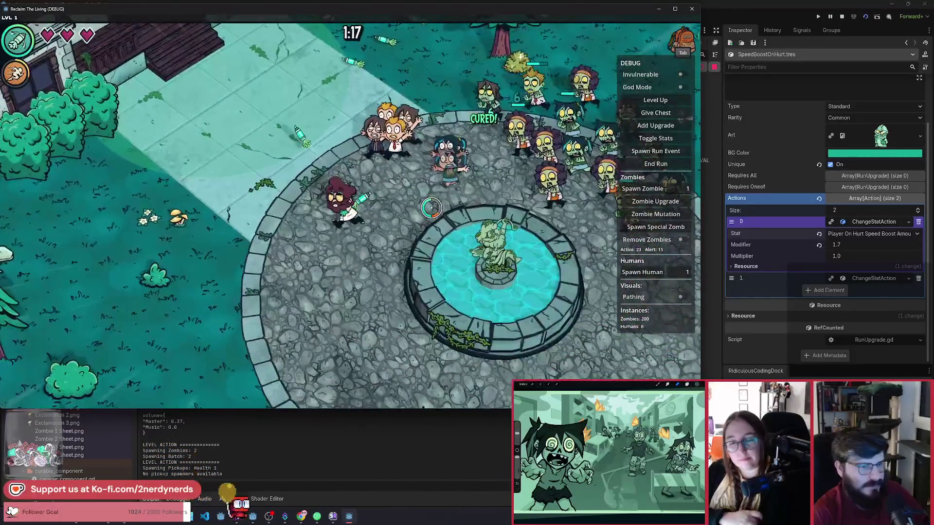
key("s")
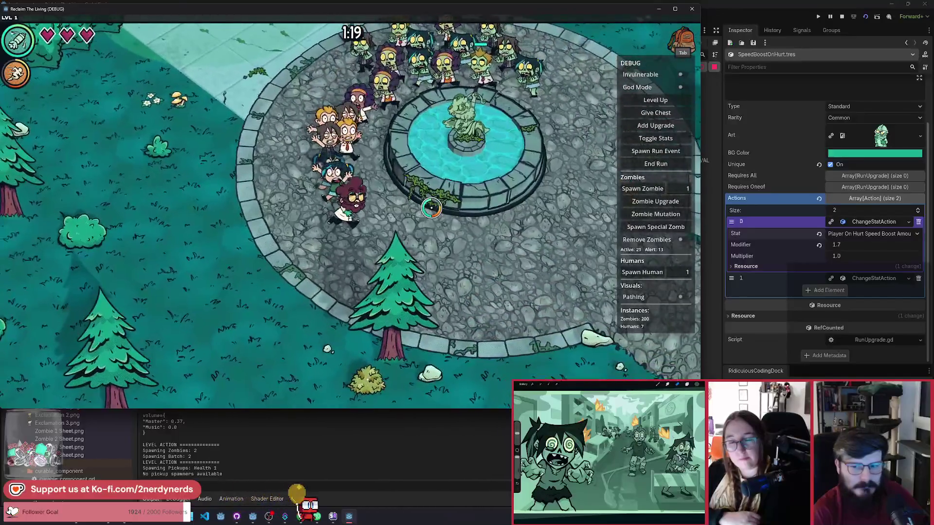
key("s")
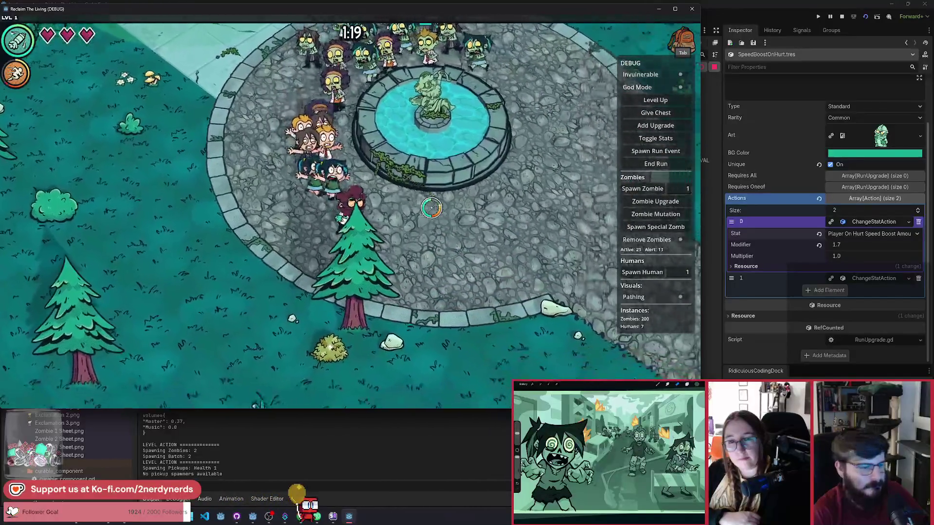
key("Tab")
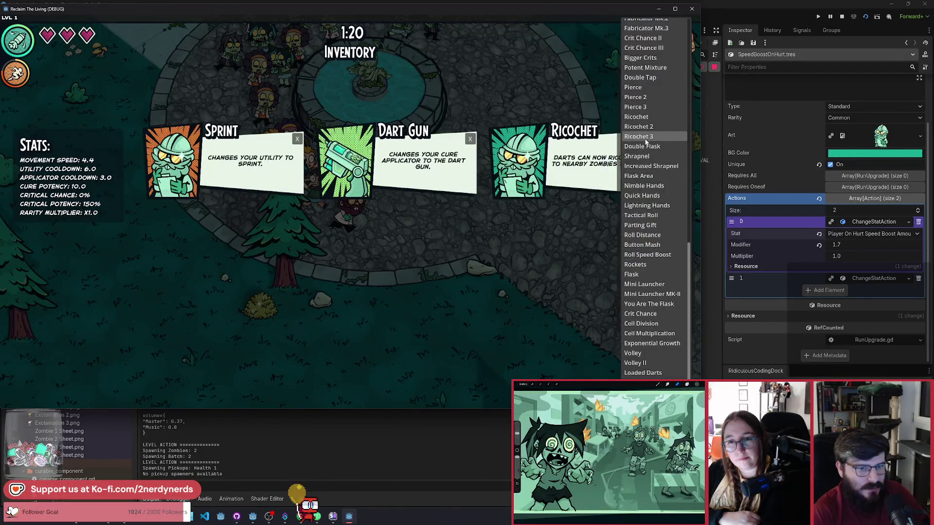
key("Tab")
key("s")
key("d")
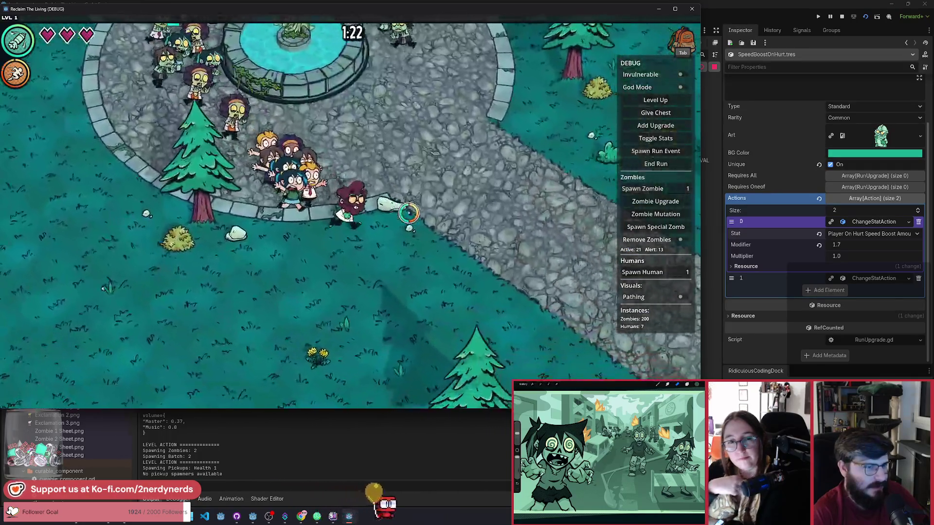
key("s")
key("d")
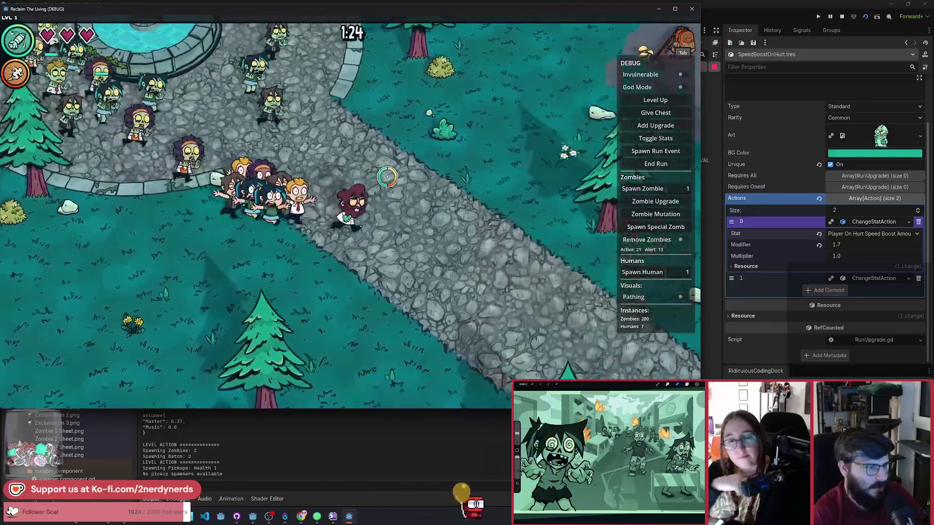
Choose the Brains a la Carte mutation, walk west to the plaza rescuing humans, and pause.
key("w")
key("d")
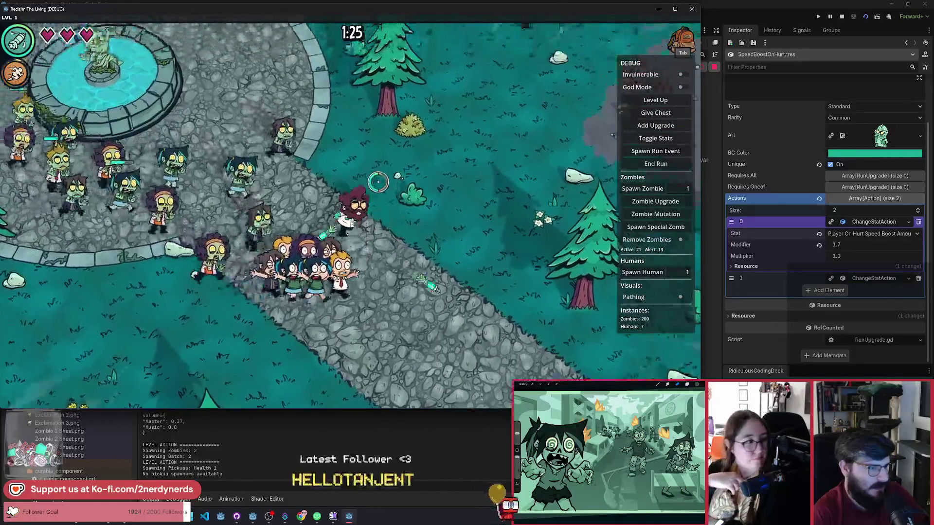
key("w")
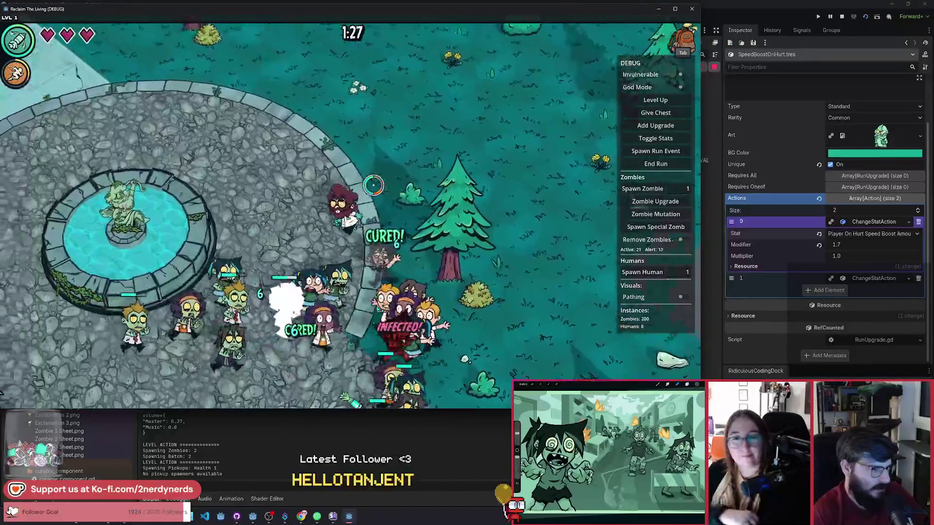
key("d")
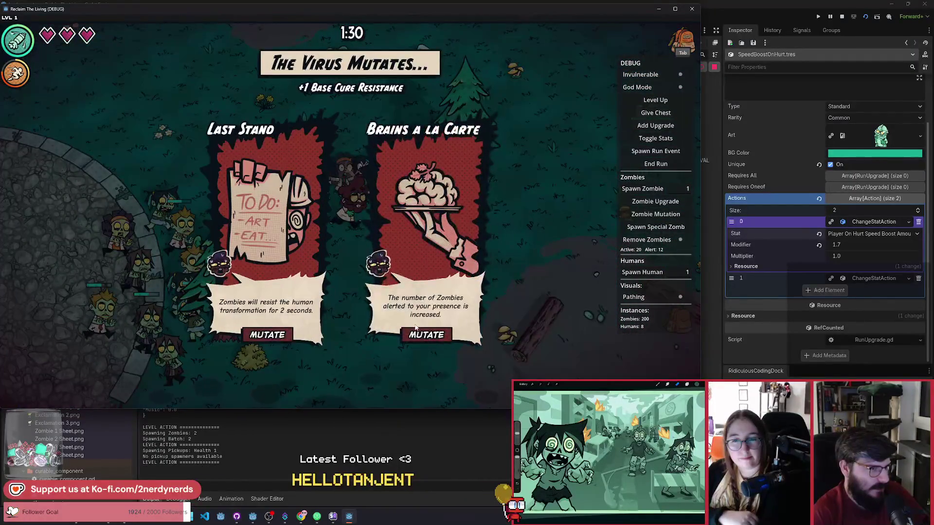
left_click(431, 309)
key("w")
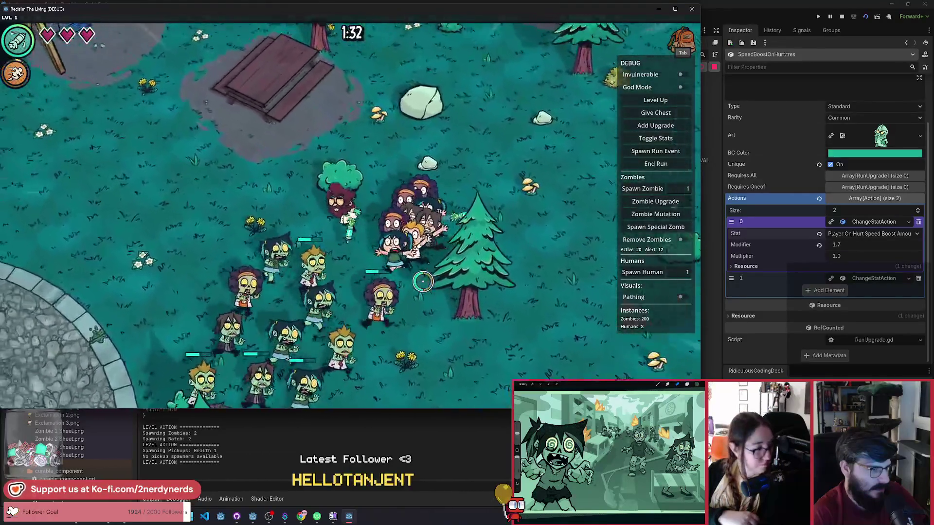
key("a")
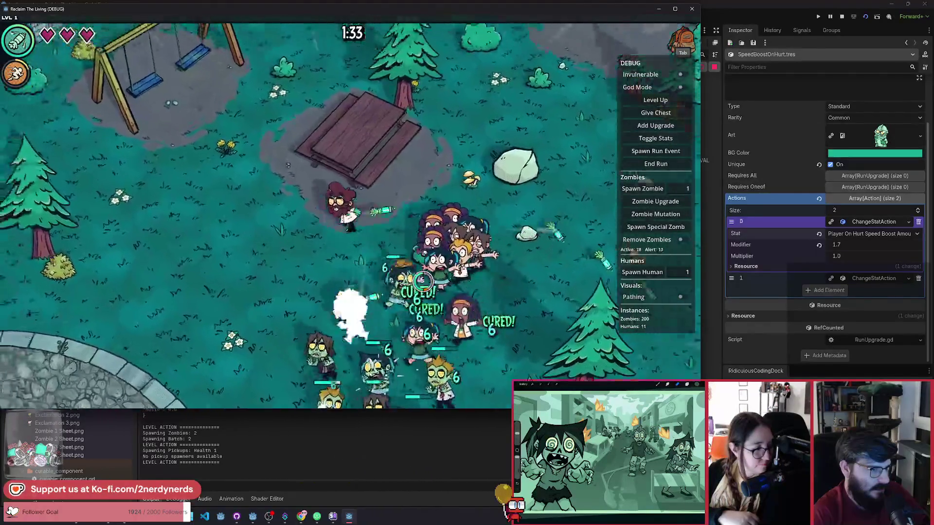
key("a")
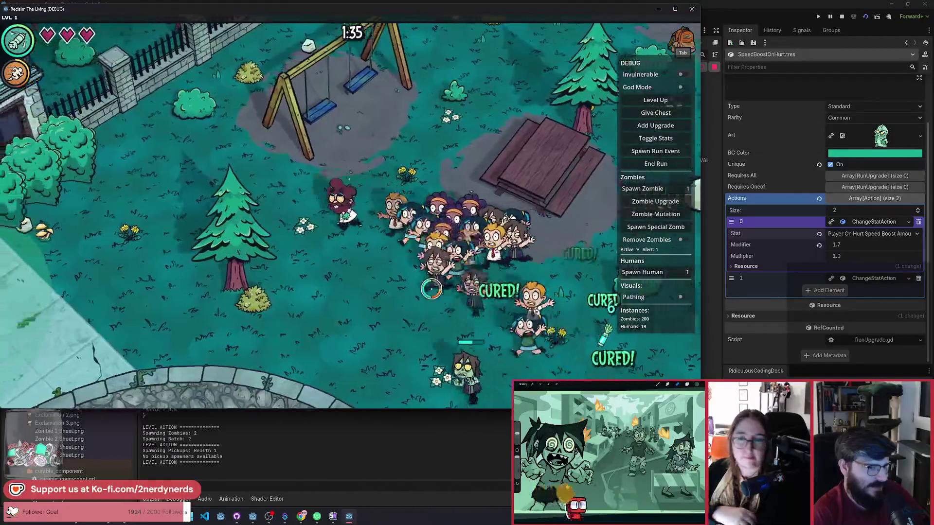
key("a")
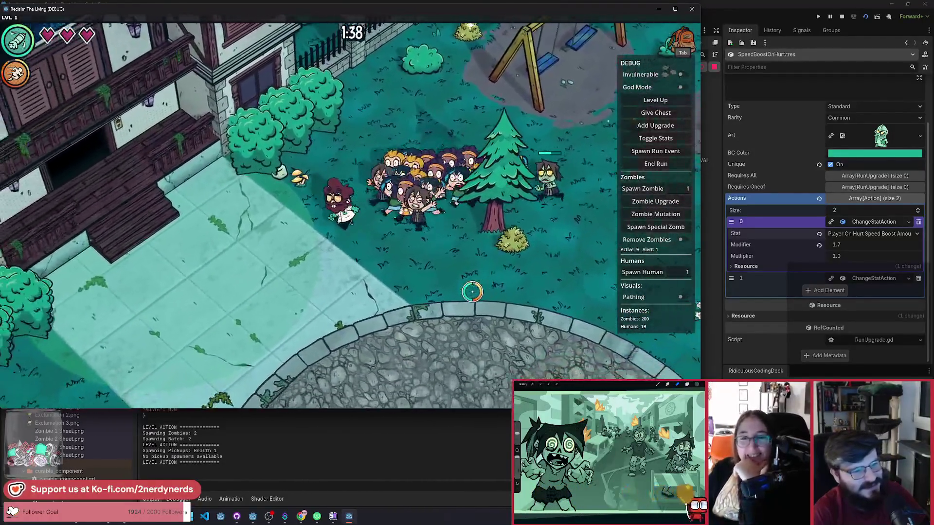
key("a")
key("s")
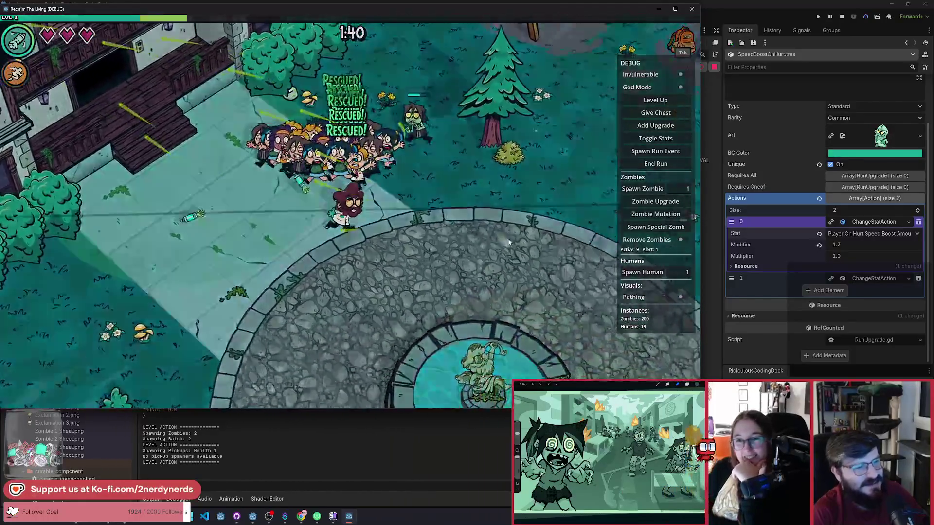
key("Escape")
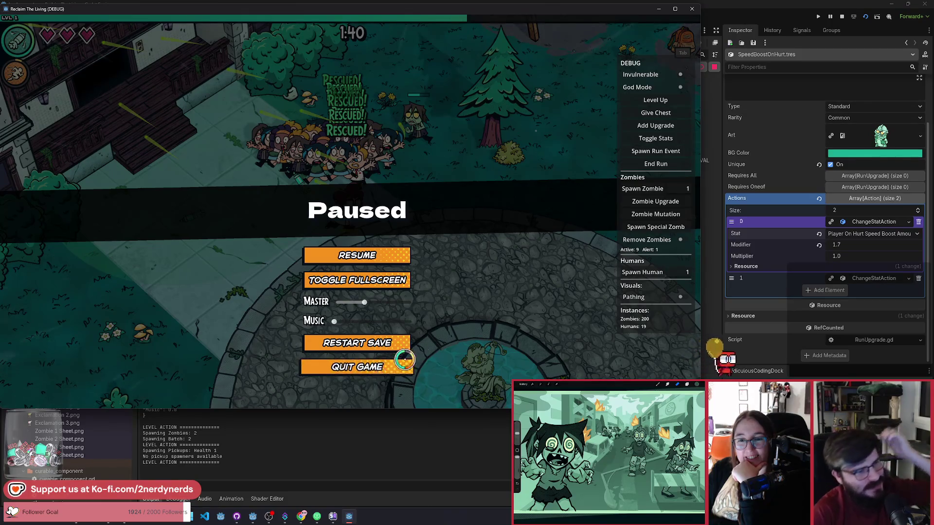
End the debug run and bring up the Reclaim the Living Miro board in Chrome.
left_click(403, 360)
left_click(375, 280)
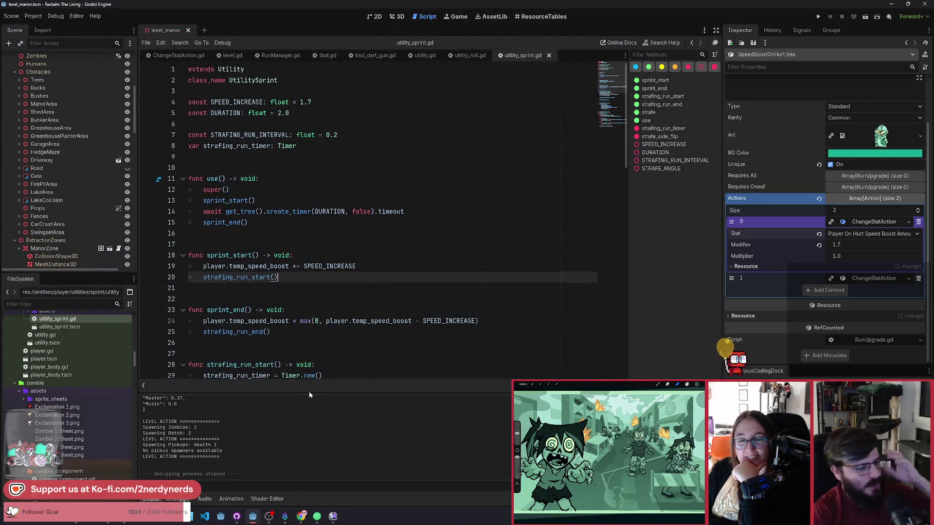
left_click(302, 517)
left_click(35, 7)
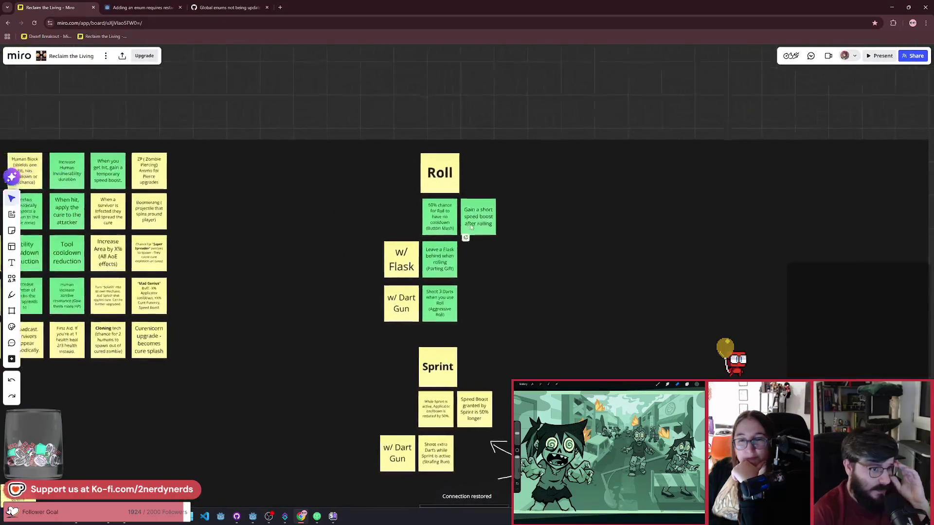
Look over the Leave a Flask and While Sprint is active upgrade notes.
left_click(451, 280)
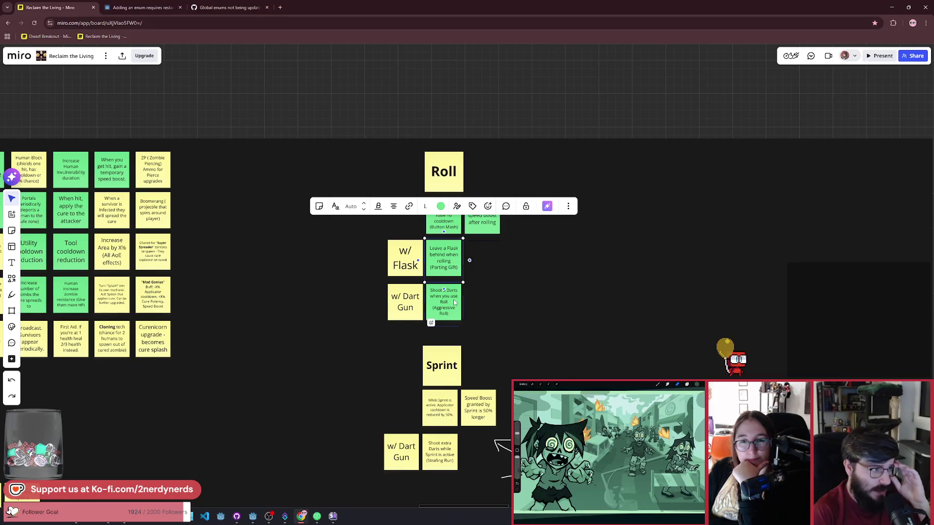
key("ctrl+z")
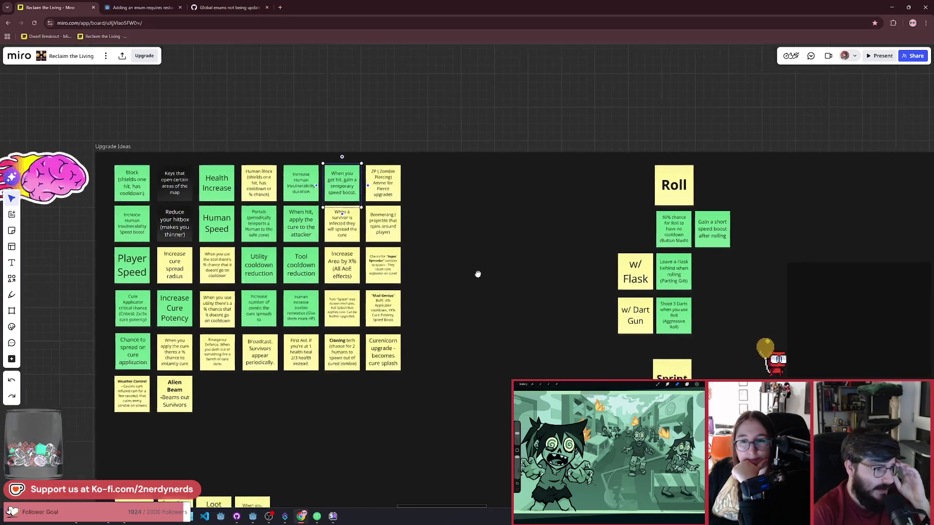
scroll(456, 320, "down", 3)
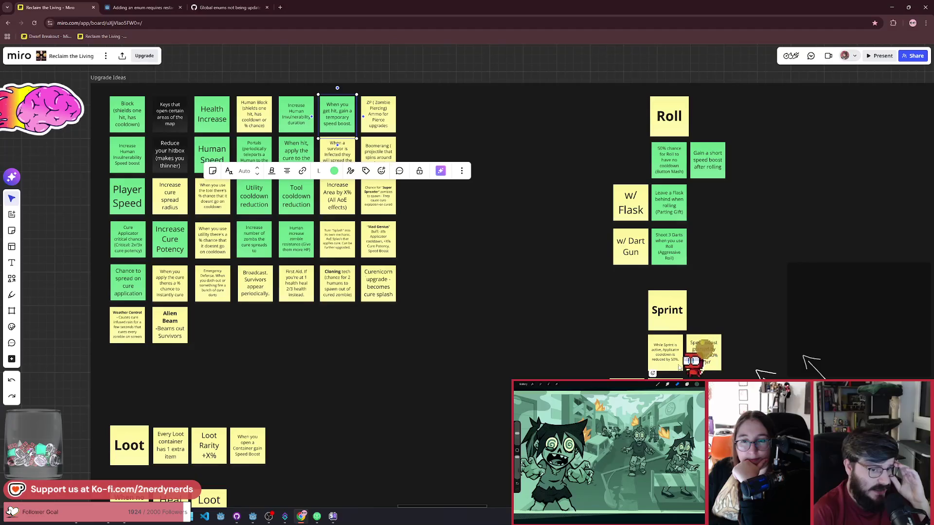
left_click(665, 352)
left_click(480, 265)
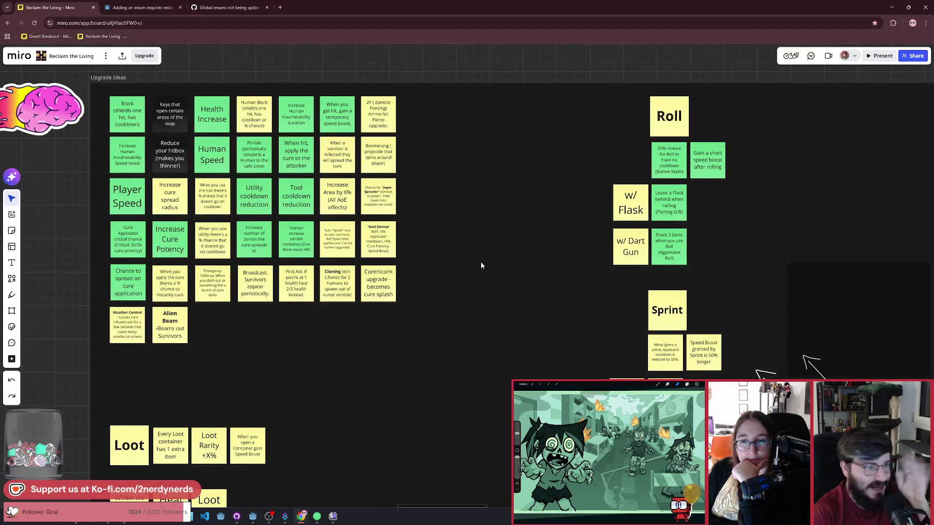
scroll(521, 319, "right", 3)
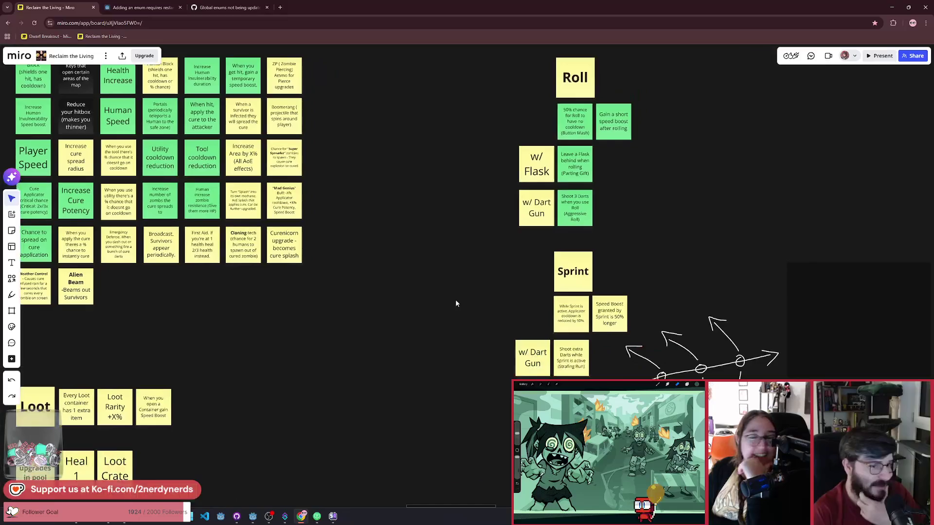
scroll(438, 294, "down", 5)
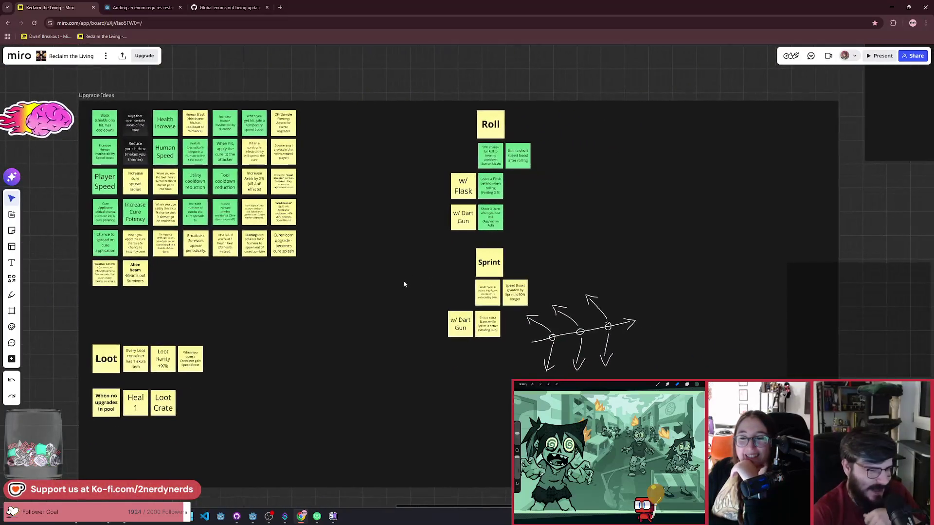
scroll(483, 351, "up", 5)
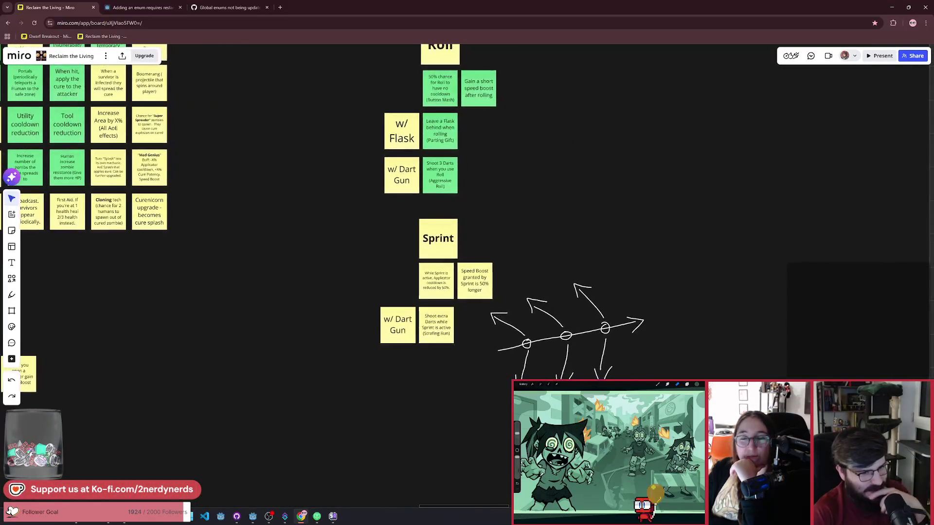
Erase the freehand arrow sketch and its stray strokes beside the Sprint notes, then clear the selection.
left_click_drag(516, 300, 508, 282)
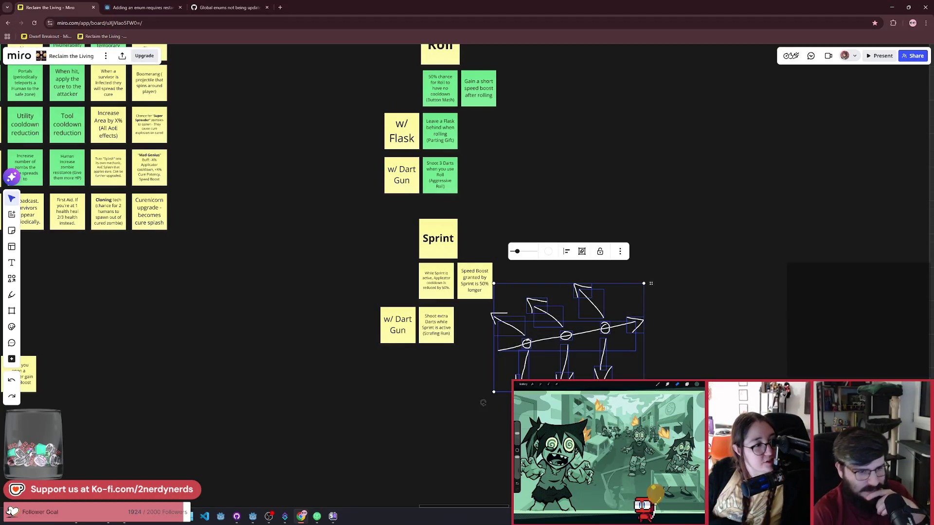
key("Delete")
left_click_drag(499, 321, 489, 316)
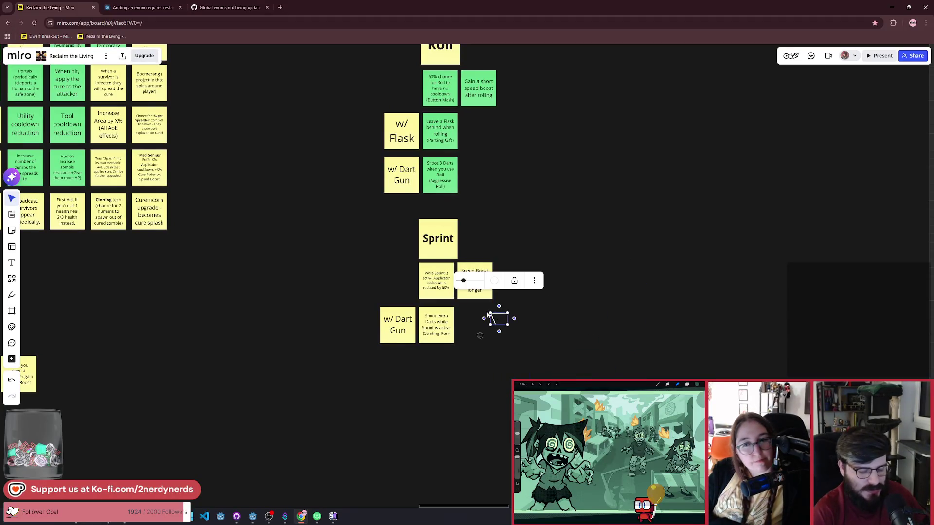
left_click_drag(673, 453, 484, 298)
key("Delete")
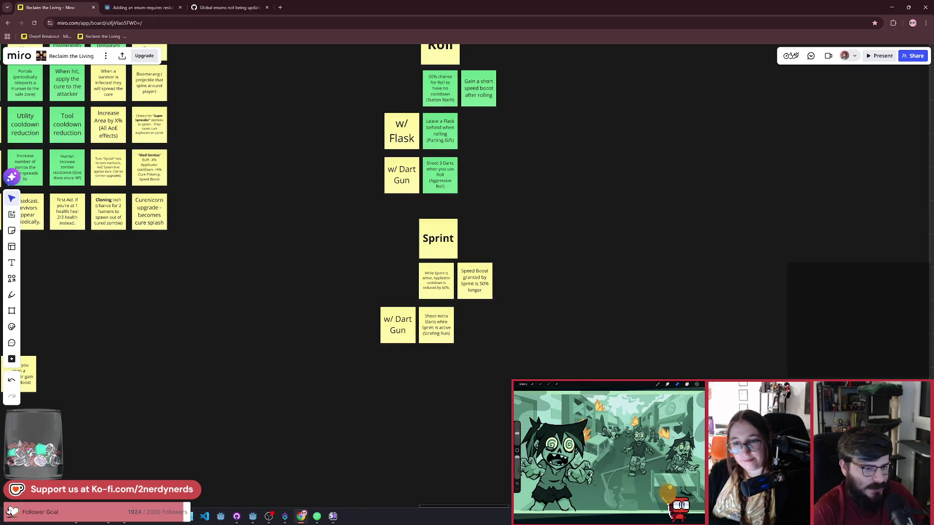
key("ctrl+s")
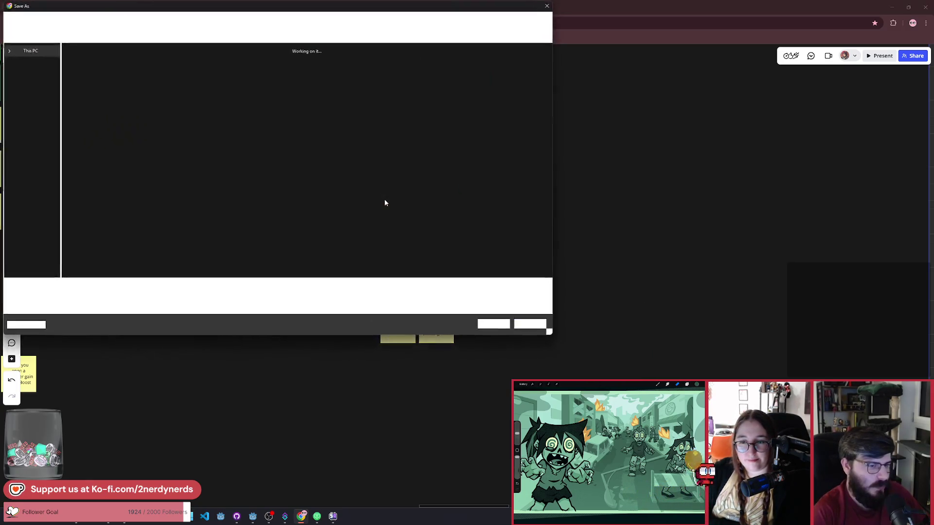
left_click(545, 10)
left_click(321, 316)
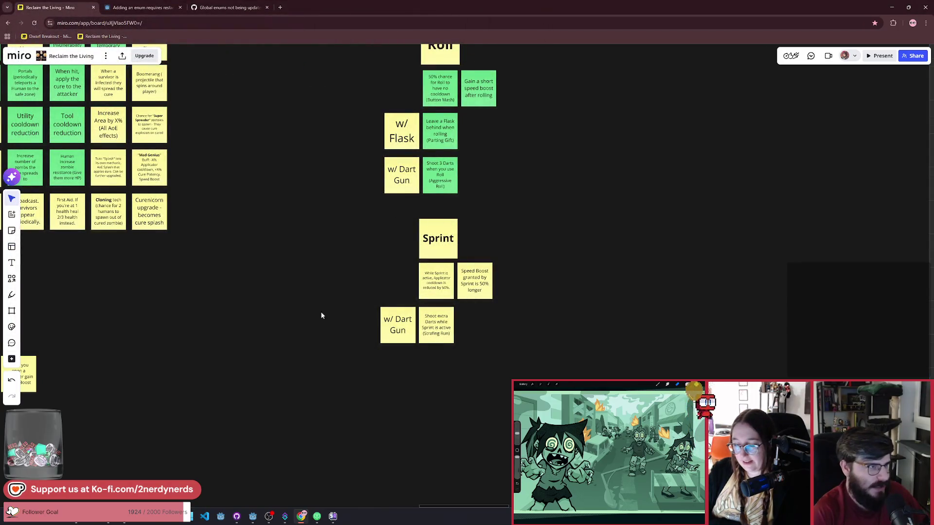
Return to the Godot editor showing utility_sprint.gd with sprint_start() and strafing_run_start().
left_click(252, 520)
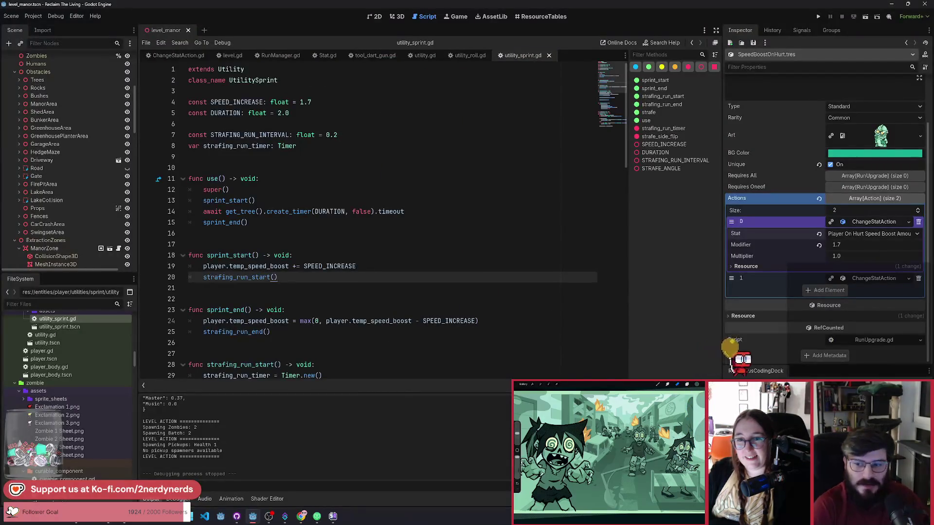